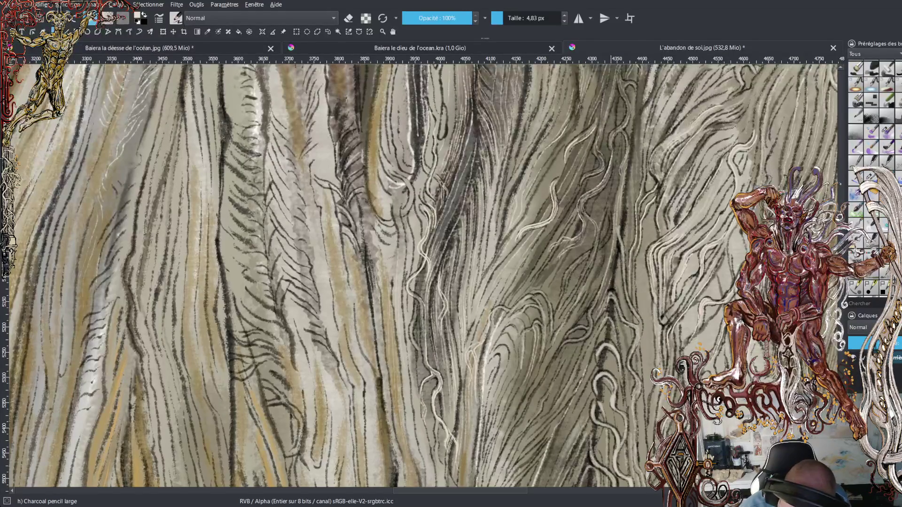
Paint a short light vertical charcoal highlight on the flowing strands.
left_click_drag(616, 127, 617, 111)
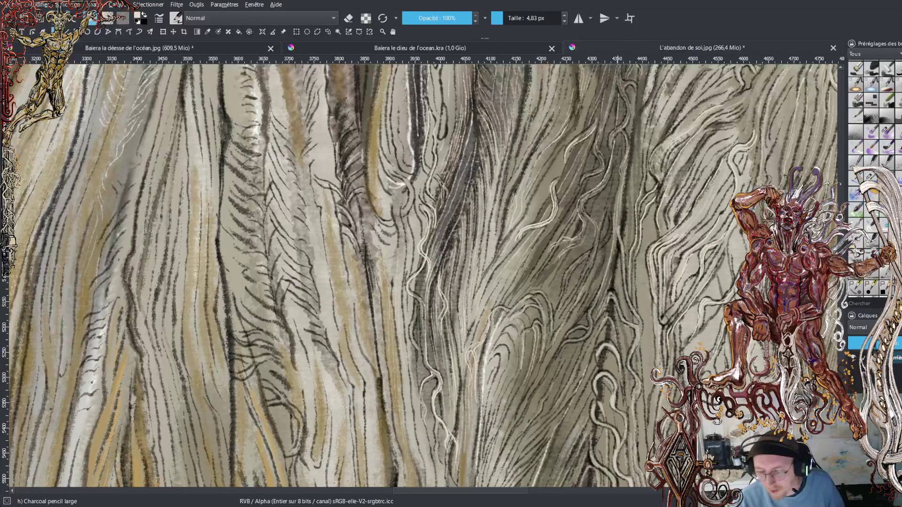
scroll(423, 275, "up", 5)
Paint two thin light highlight lines up the strands below the gold swirl ornament.
scroll(423, 275, "up", 3)
left_click_drag(404, 415, 400, 344)
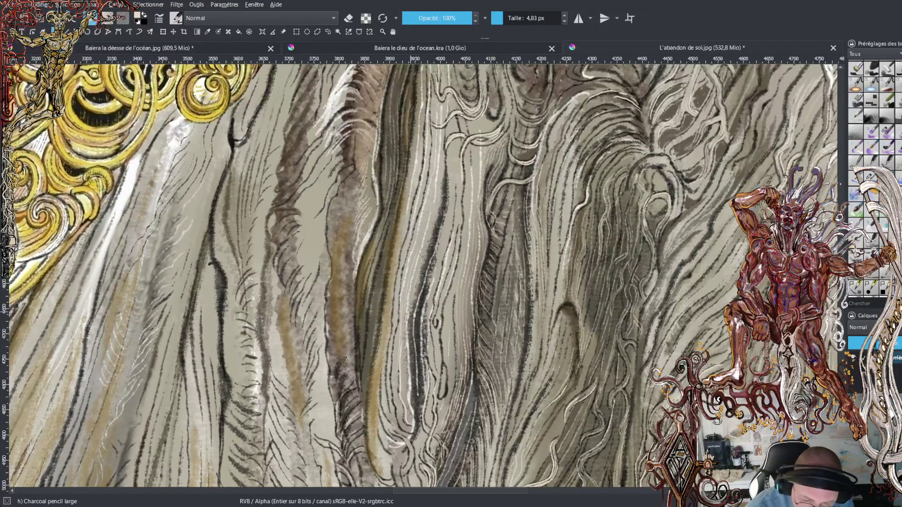
left_click_drag(425, 265, 450, 176)
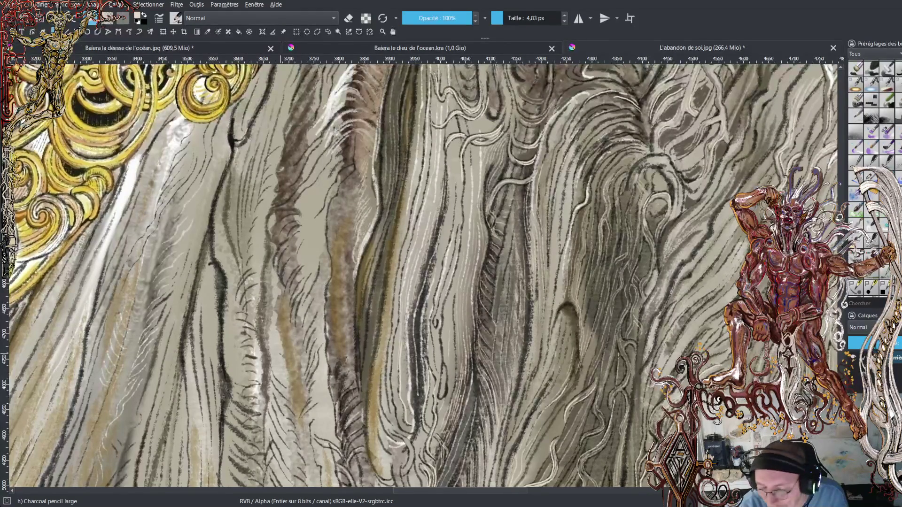
scroll(423, 277, "up", 5)
scroll(419, 276, "down", 2)
scroll(420, 276, "down", 3)
scroll(420, 276, "down", 3)
scroll(419, 276, "down", 2)
scroll(419, 277, "up", 2)
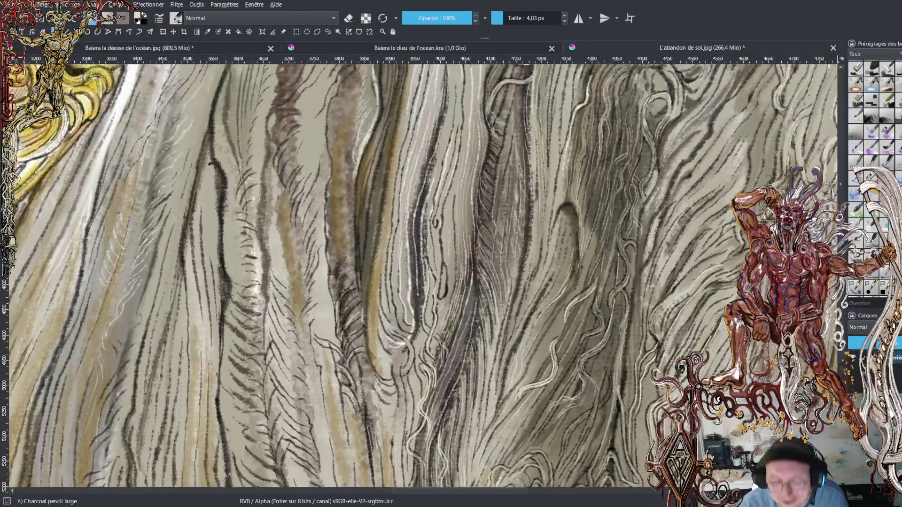
scroll(419, 276, "up", 2)
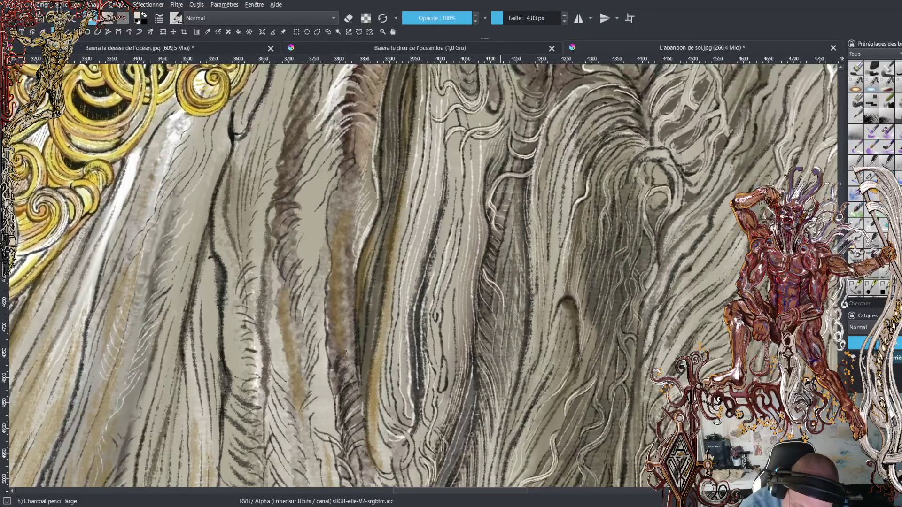
Add a small highlight and short light hatch marks up a central strand.
left_click_drag(511, 303, 513, 327)
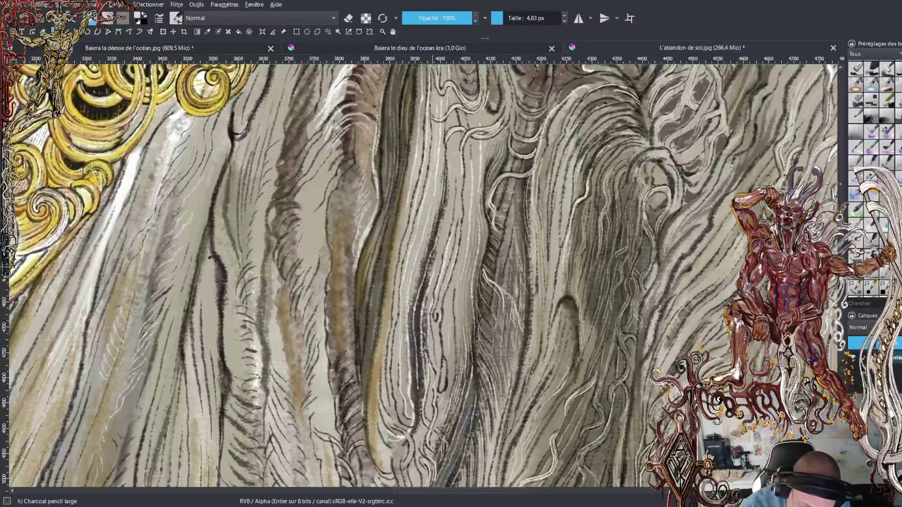
mouse_move(438, 194)
left_mouse_down()
mouse_move(427, 217)
mouse_move(430, 255)
left_mouse_up()
left_click_drag(435, 214, 430, 229)
left_click_drag(440, 214, 432, 222)
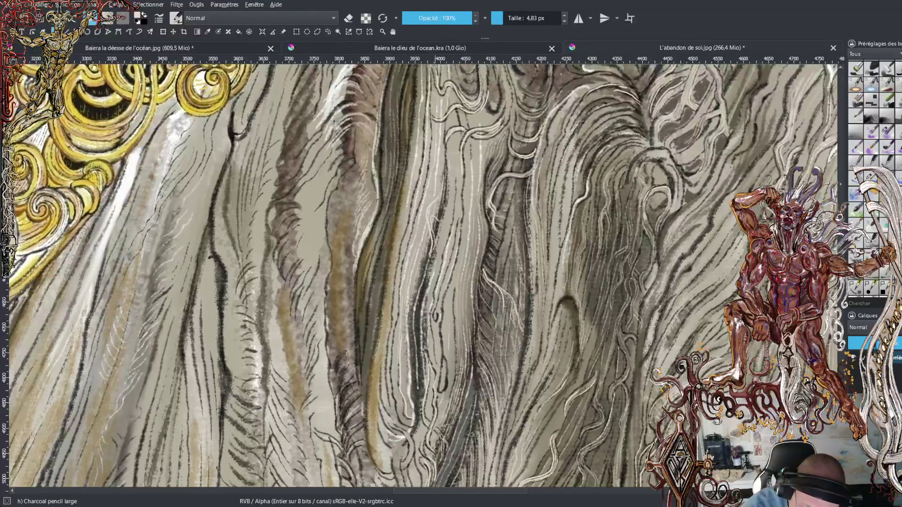
left_click_drag(445, 189, 439, 201)
left_click_drag(446, 179, 441, 193)
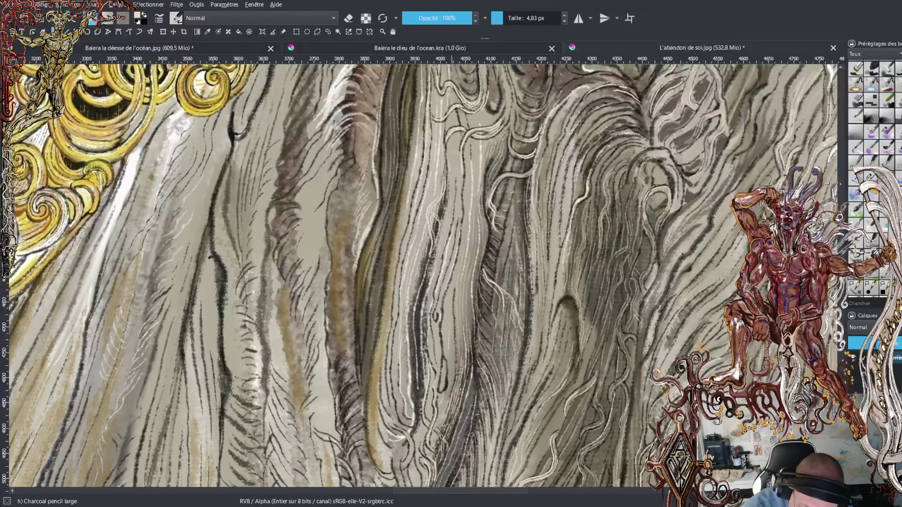
Draw several thin light highlight lines along the strands and robe folds.
left_click_drag(427, 307, 425, 342)
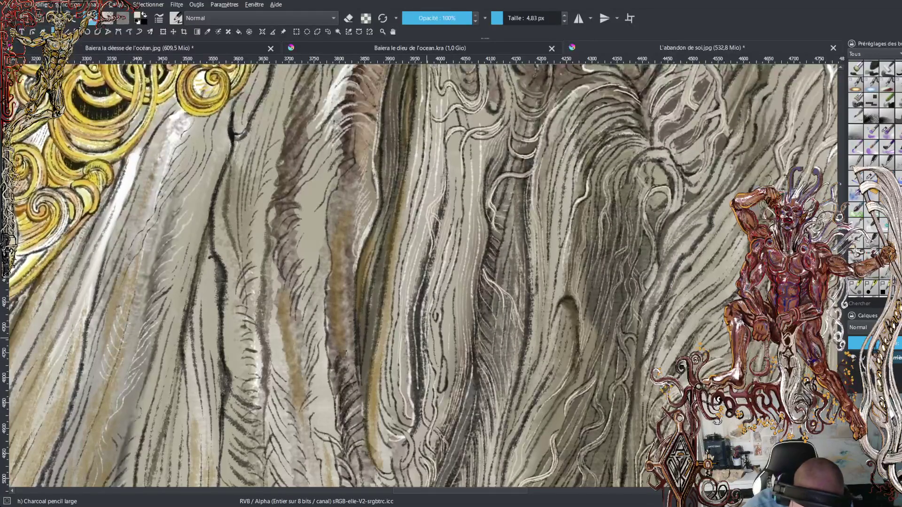
left_click_drag(456, 200, 456, 147)
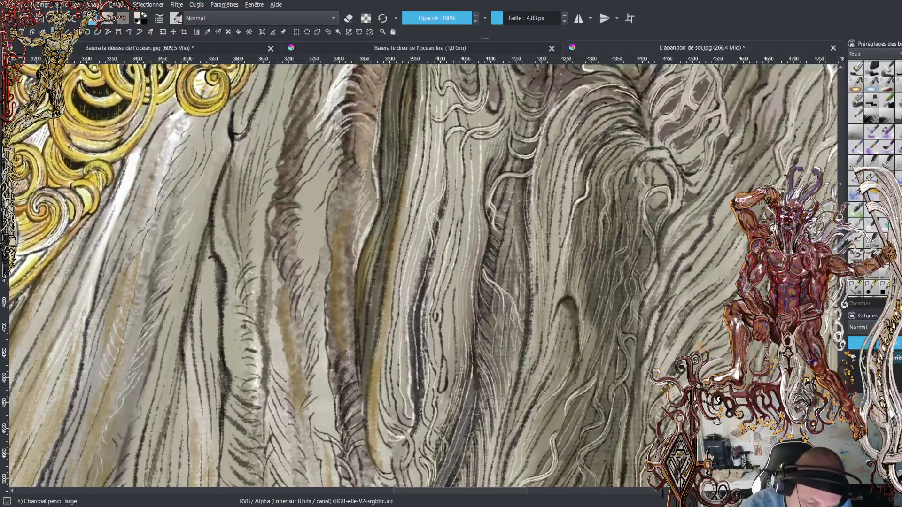
mouse_move(402, 199)
left_mouse_down()
mouse_move(389, 297)
mouse_move(397, 204)
left_mouse_up()
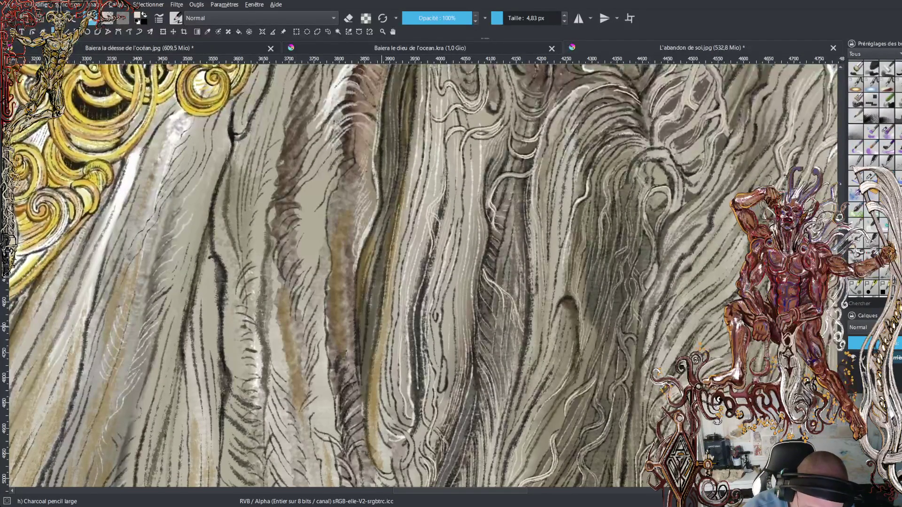
left_click_drag(378, 327, 392, 231)
left_click_drag(378, 281, 399, 204)
left_click_drag(380, 255, 391, 214)
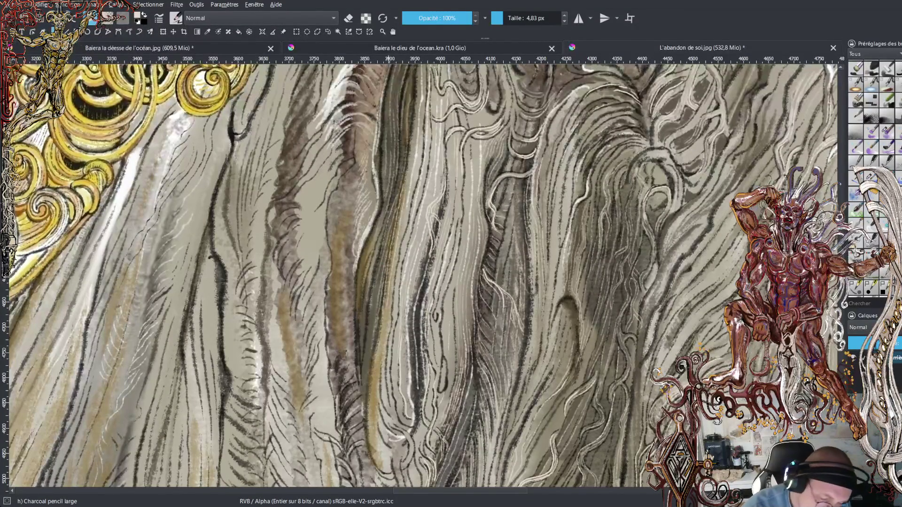
Add light pencil lines and short marks up the strands near the bottom.
left_click_drag(377, 393, 385, 322)
left_click_drag(375, 376, 381, 318)
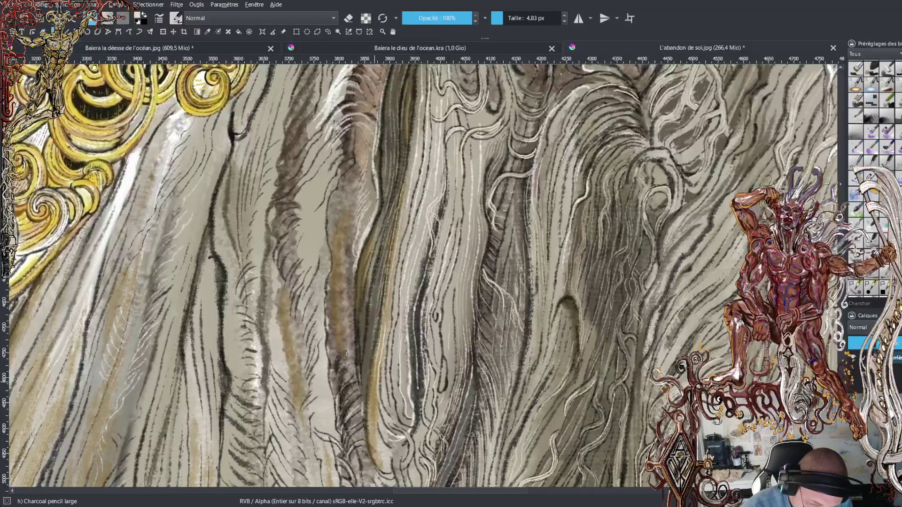
left_click_drag(374, 410, 373, 383)
left_click_drag(371, 425, 370, 379)
left_click_drag(373, 451, 369, 411)
left_click_drag(378, 474, 369, 435)
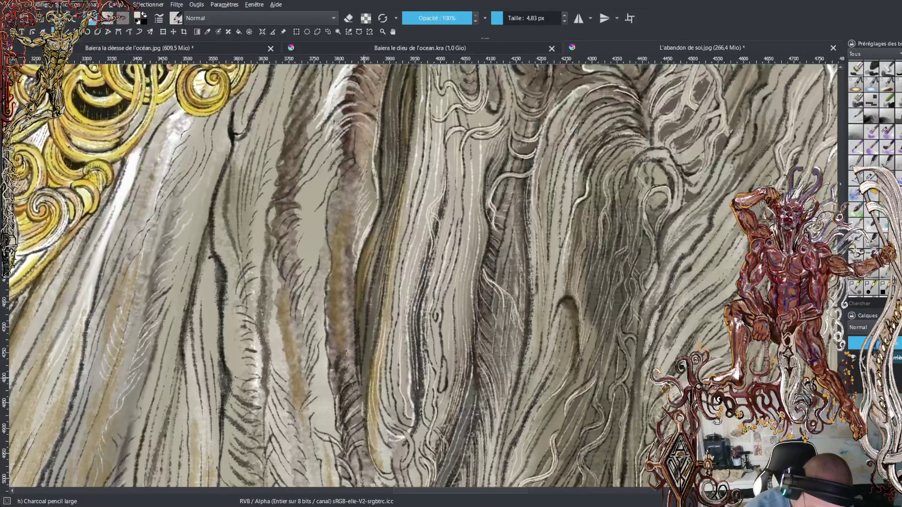
Draw long parallel light strands rising up the robe fold.
left_click_drag(364, 375, 374, 276)
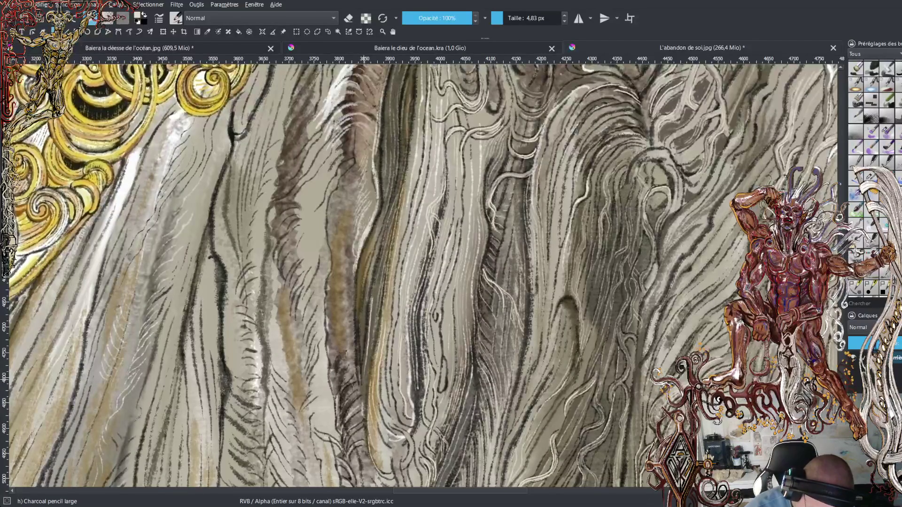
left_click_drag(373, 335, 376, 283)
left_click_drag(366, 325, 375, 262)
mouse_move(364, 324)
left_mouse_down()
mouse_move(371, 248)
mouse_move(392, 179)
mouse_move(390, 96)
left_mouse_up()
left_click_drag(386, 128, 386, 103)
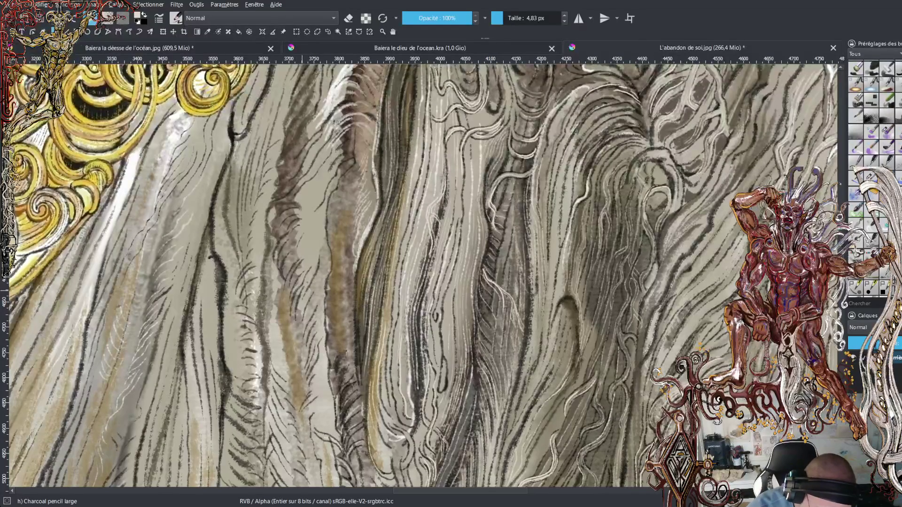
Add short light strands and accent marks around the mid-robe folds.
mouse_move(319, 257)
left_mouse_down()
mouse_move(321, 232)
mouse_move(348, 201)
mouse_move(349, 222)
mouse_move(331, 250)
mouse_move(352, 219)
left_mouse_up()
mouse_move(343, 262)
left_mouse_down()
mouse_move(317, 292)
mouse_move(354, 243)
left_mouse_up()
left_click_drag(334, 297, 349, 279)
left_click_drag(341, 324, 356, 268)
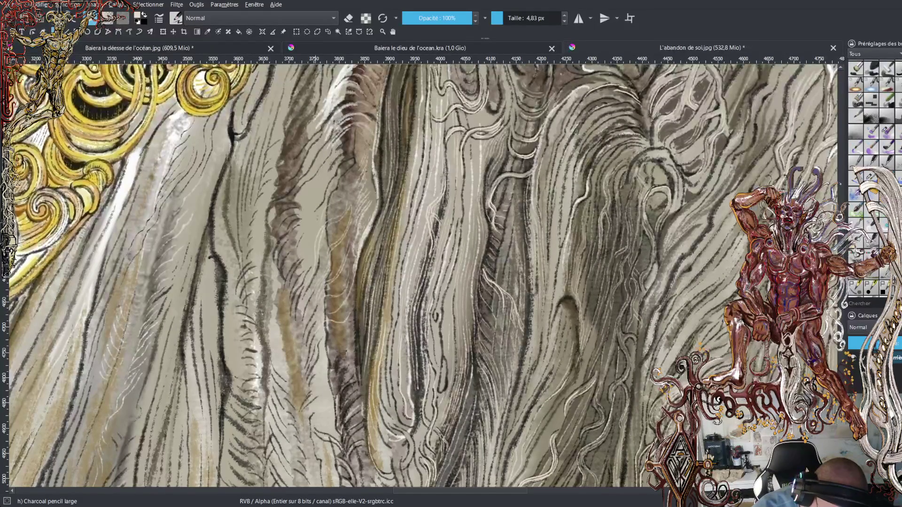
left_click_drag(332, 201, 357, 170)
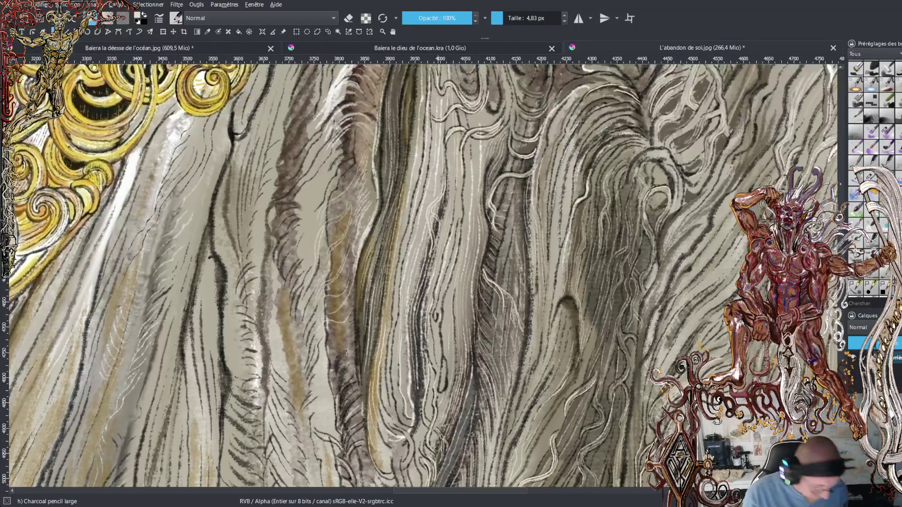
Pull the view back to show the full golden ring ornament and robe below.
scroll(419, 272, "left", 1)
scroll(488, 272, "down", 3)
scroll(489, 272, "down", 2)
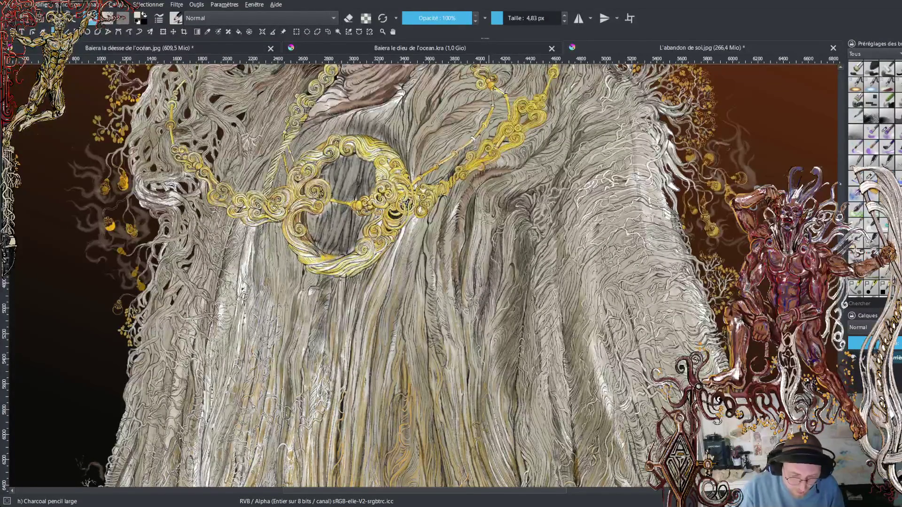
Zoom into the robe folds with the plus key and scroll to the working area.
key("plus")
key("plus")
key("plus")
scroll(419, 275, "up", 1)
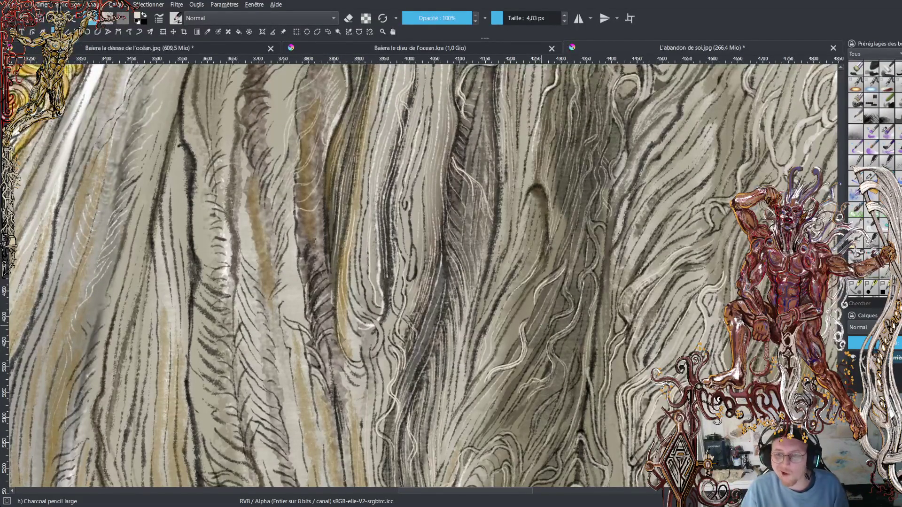
Zoom out with the minus key to reveal the golden ring ornament above the robe.
key("minus")
key("minus")
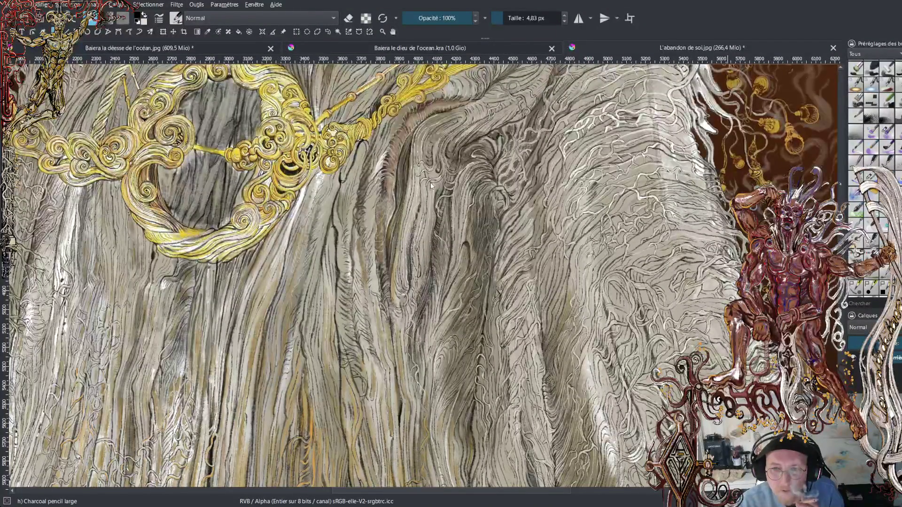
Sample the tan robe colour from the canvas as the painting colour.
left_click(583, 365)
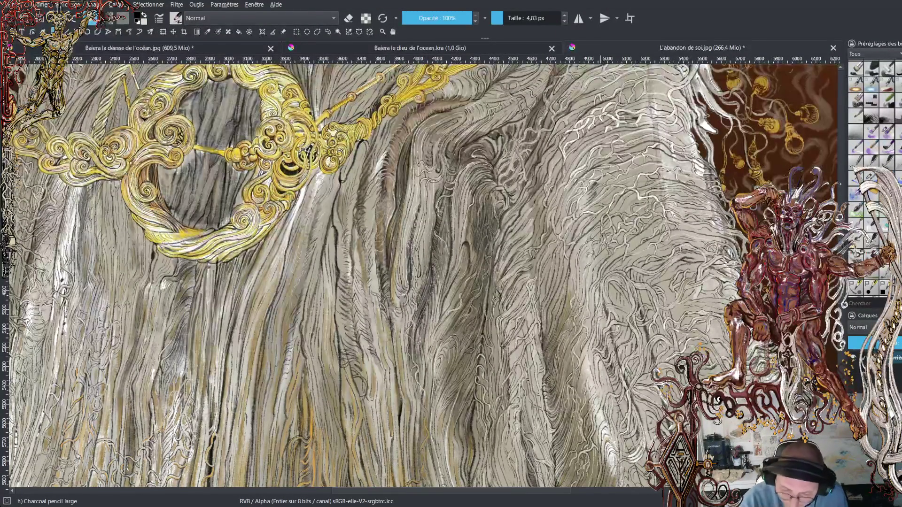
left_click(562, 323, "ctrl")
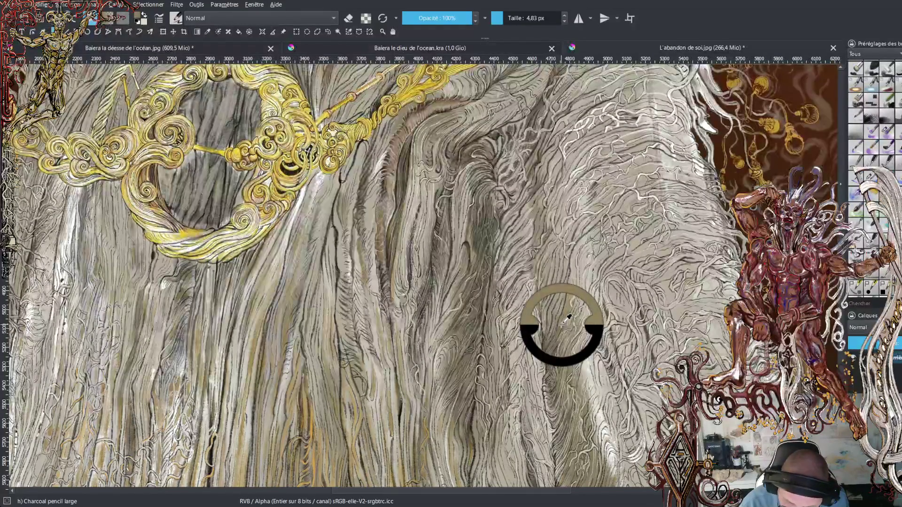
left_click(378, 242, "ctrl")
left_click(363, 257, "ctrl")
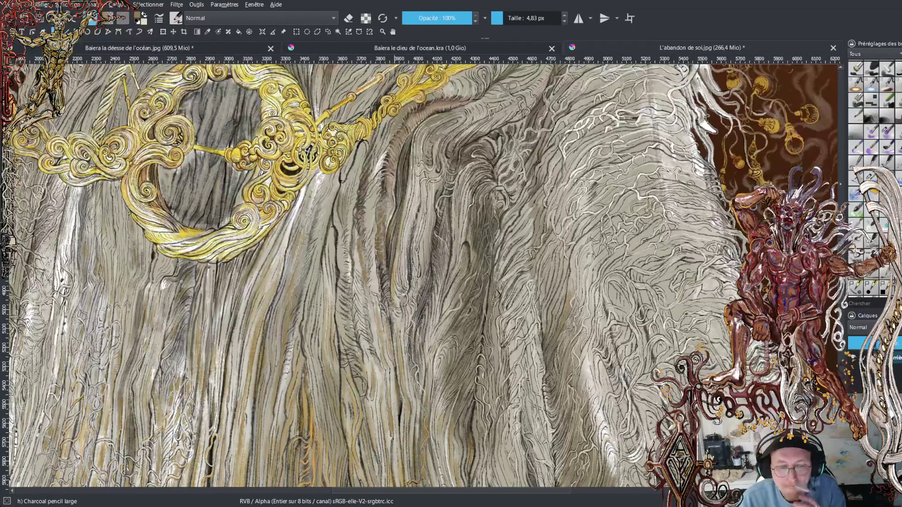
scroll(422, 277, "down", 2)
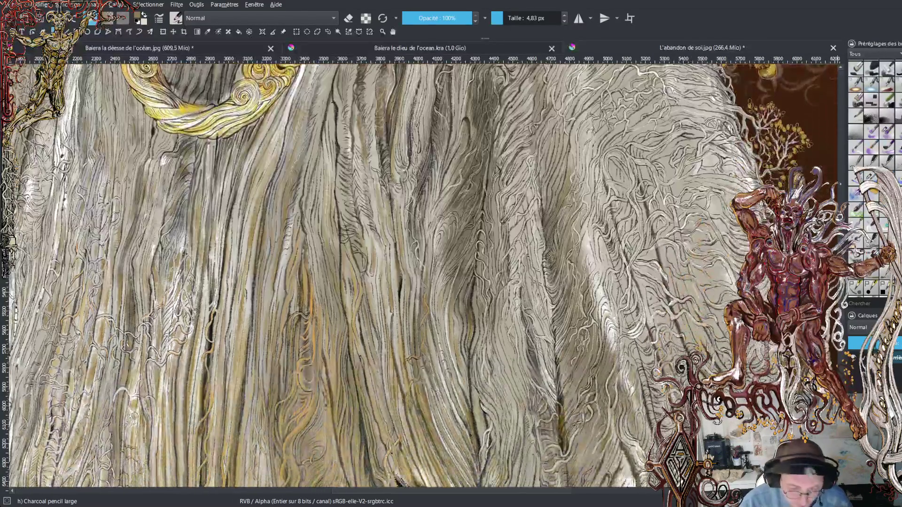
Zoom out to view the full robed figure, then zoom back in on the central folds.
scroll(423, 277, "down", 2)
scroll(423, 277, "down", 2)
scroll(423, 277, "down", 2)
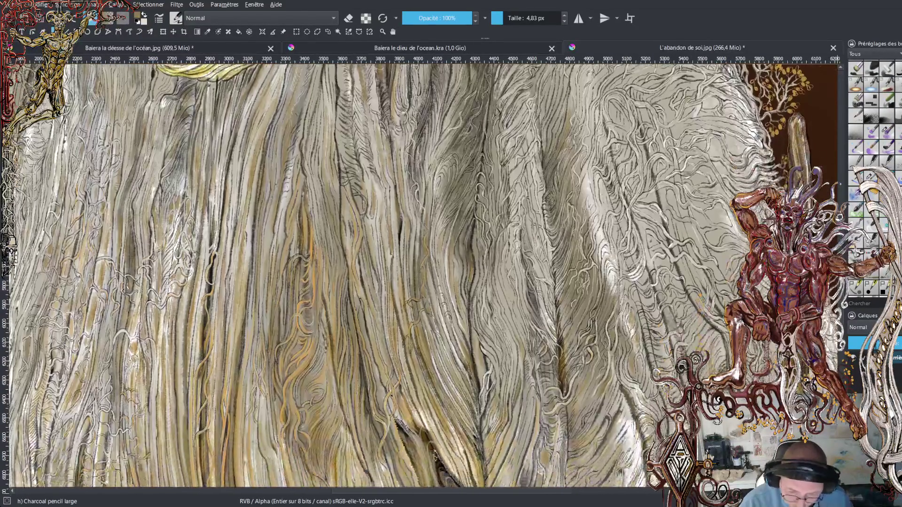
scroll(423, 277, "down", 2)
scroll(423, 277, "down", 2)
scroll(423, 278, "down", 2)
scroll(423, 277, "up", 2)
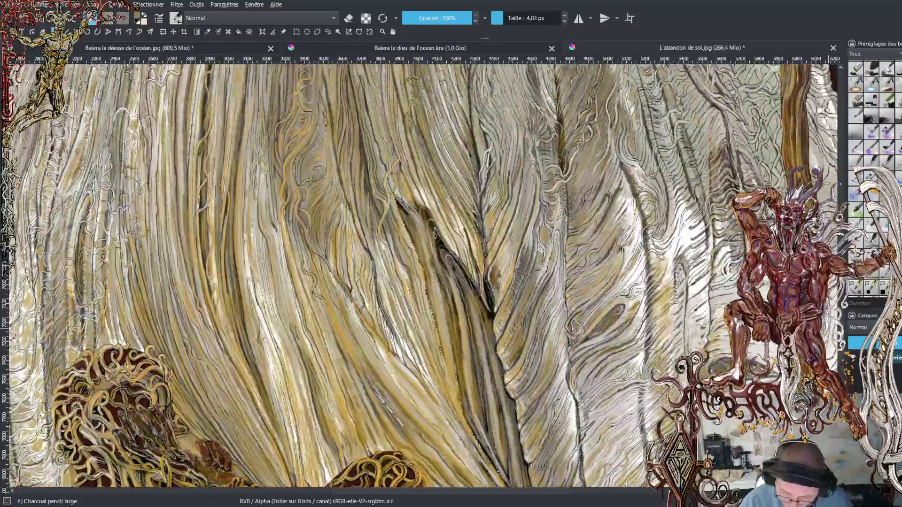
scroll(422, 277, "right", 1)
scroll(423, 277, "right", 3)
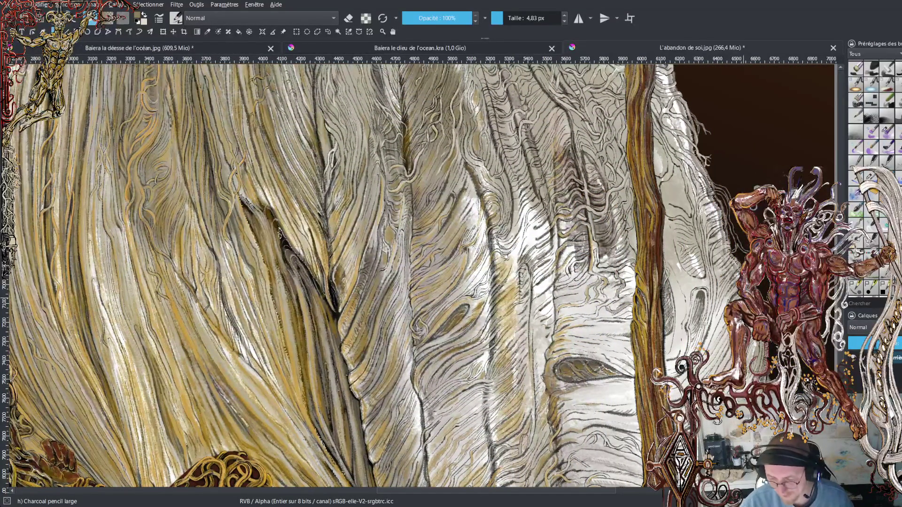
scroll(423, 277, "down", 1)
scroll(423, 278, "down", 3)
scroll(423, 277, "up", 1)
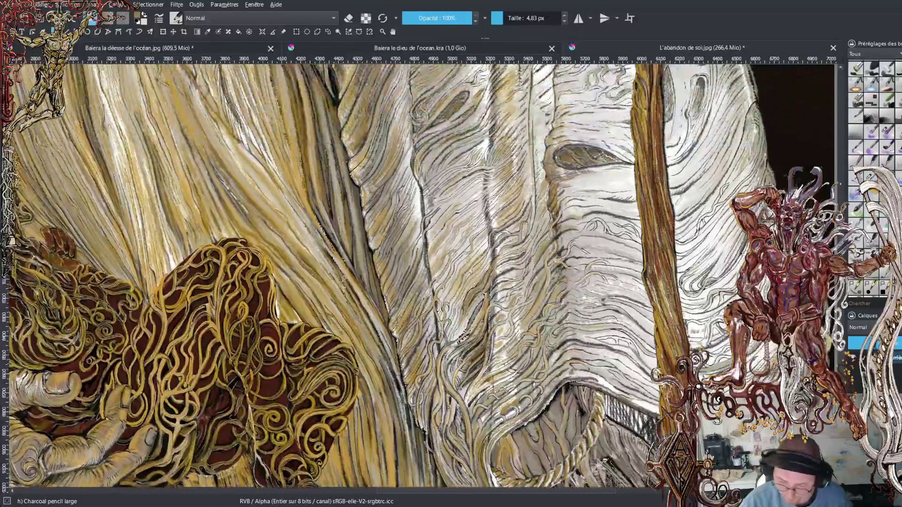
scroll(423, 277, "down", 2)
scroll(319, 277, "up", 1)
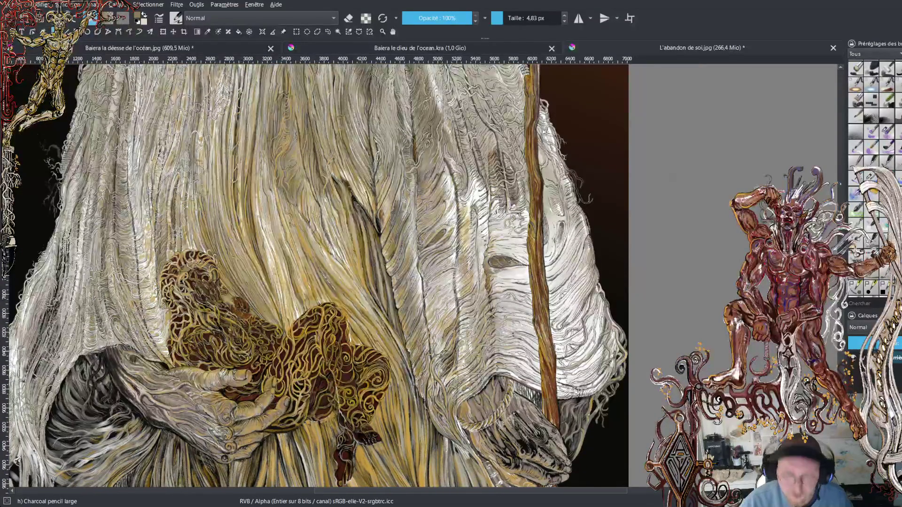
scroll(318, 275, "down", 1)
scroll(317, 275, "down", 1)
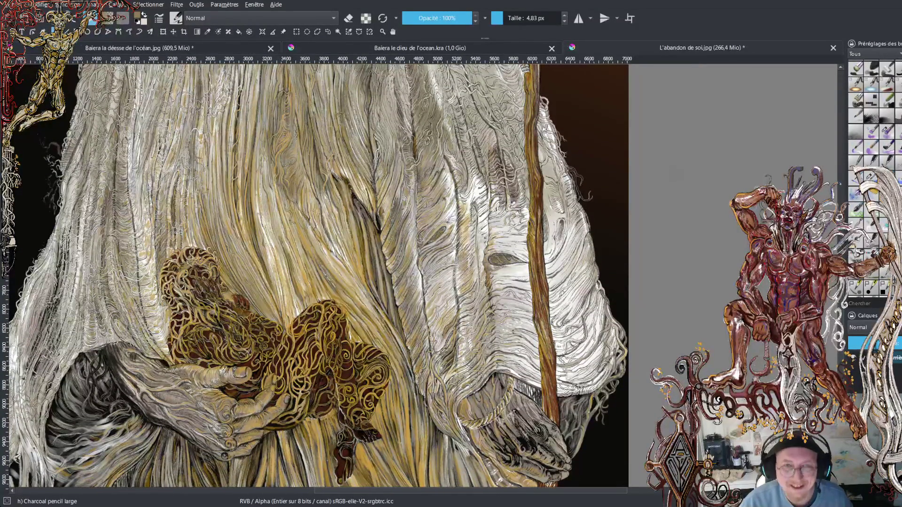
scroll(423, 278, "down", 1)
scroll(423, 277, "up", 2)
scroll(423, 277, "up", 2)
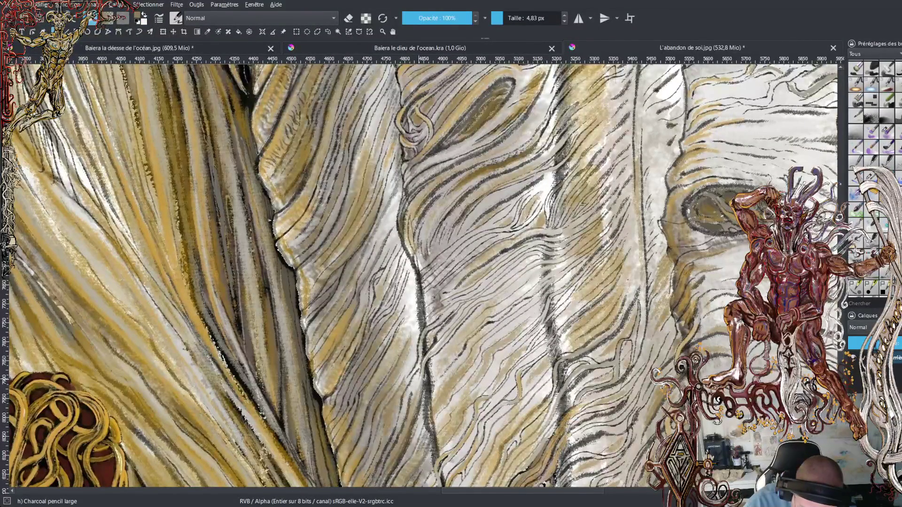
Swap the painting colour to white and back with X while streaking the central folds.
key("x")
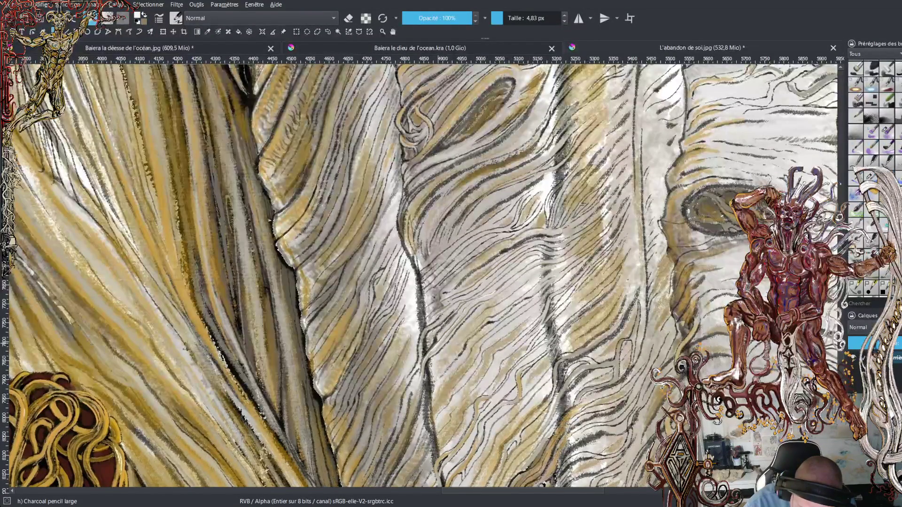
key("x")
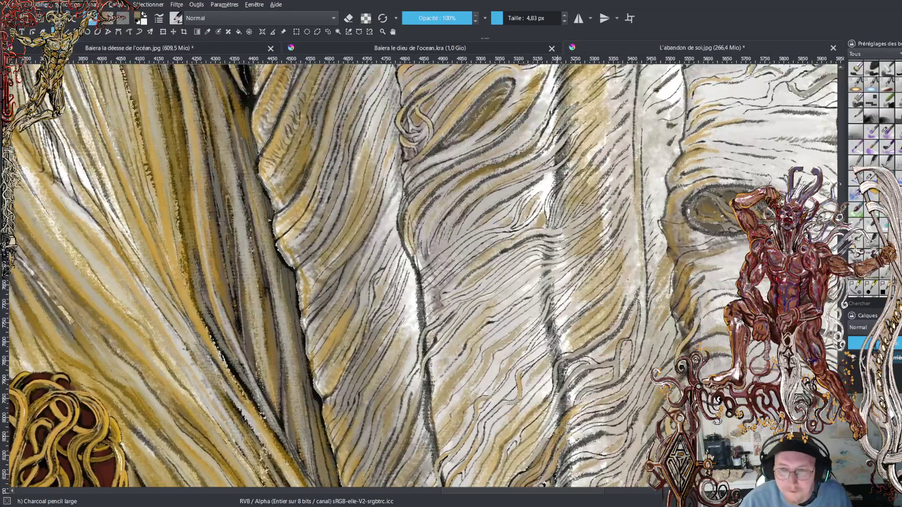
scroll(423, 277, "down", 2)
Sample the robe's tan colour for the left folds, later switching the painting colour to white.
scroll(423, 277, "down", 2)
scroll(423, 277, "down", 2)
scroll(423, 277, "up", 1)
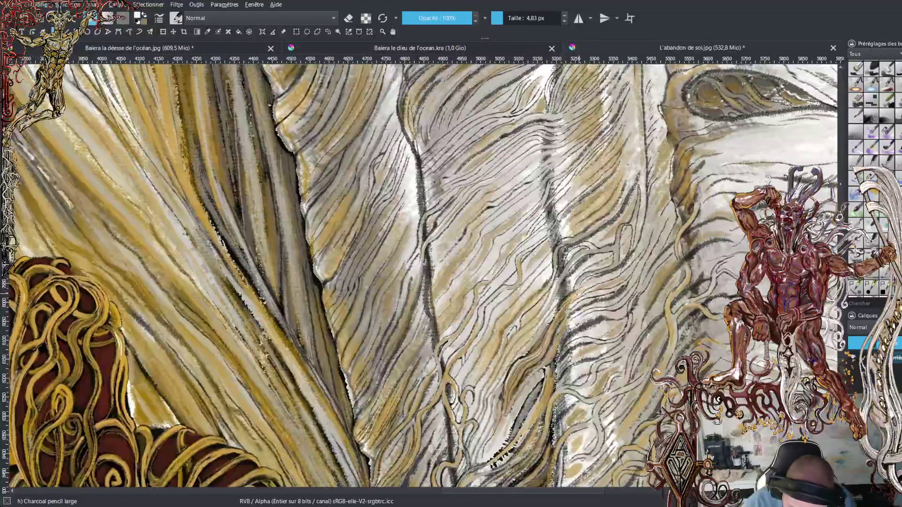
left_click(556, 312, "ctrl")
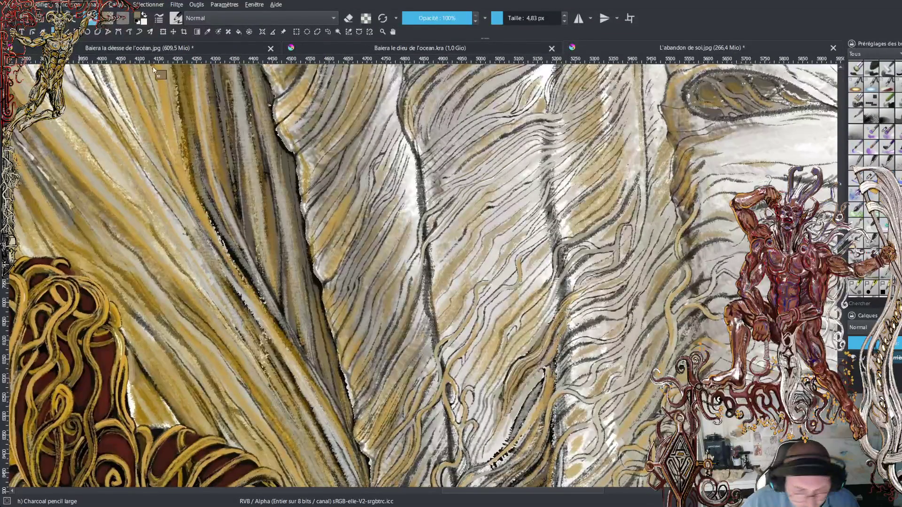
left_click(145, 20)
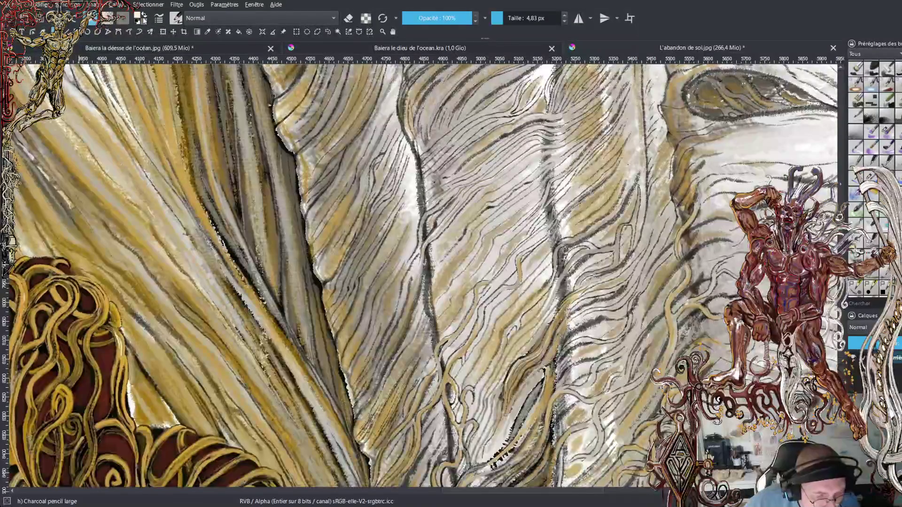
Reset the colours to black and white and draw a dark charcoal line along the left robe fold.
left_click(144, 19)
left_click(136, 22)
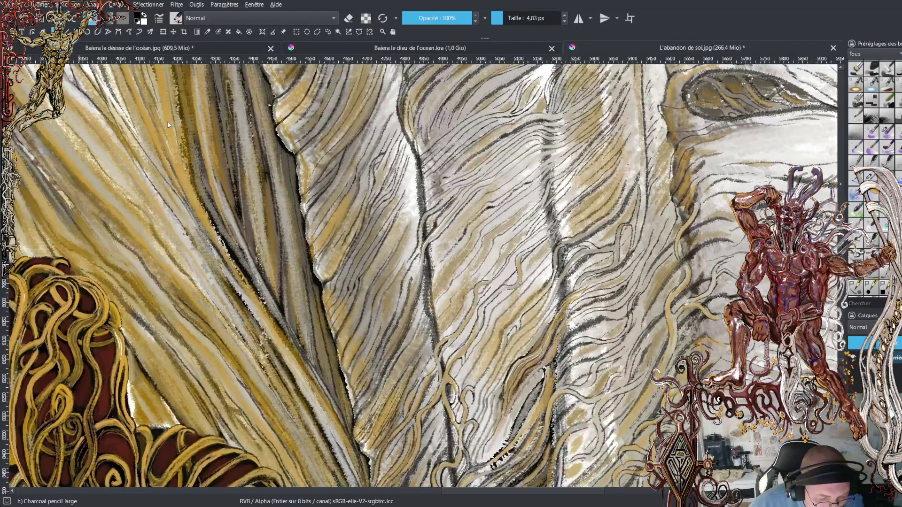
left_click_drag(173, 124, 180, 102)
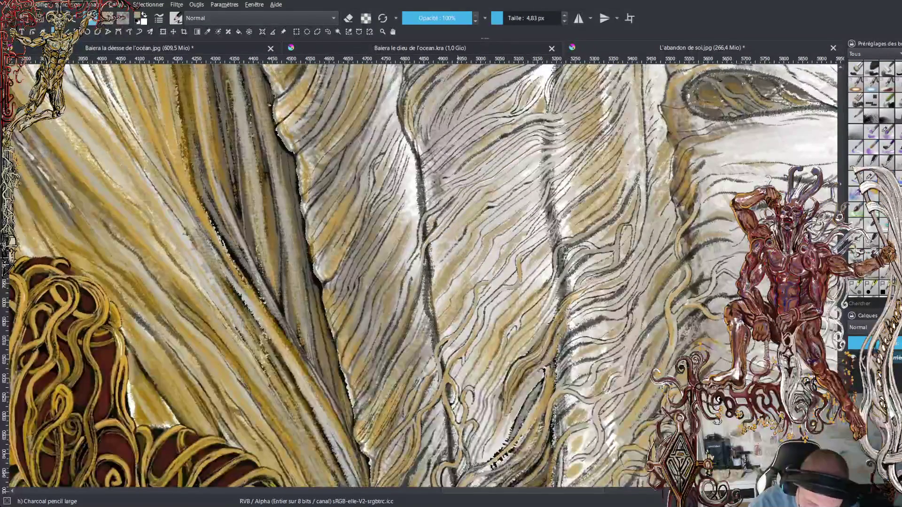
Sample a light tan colour from the robe for the hair highlights.
left_click(682, 167, "ctrl")
left_click_drag(681, 167, 619, 190)
left_click(686, 163, "ctrl")
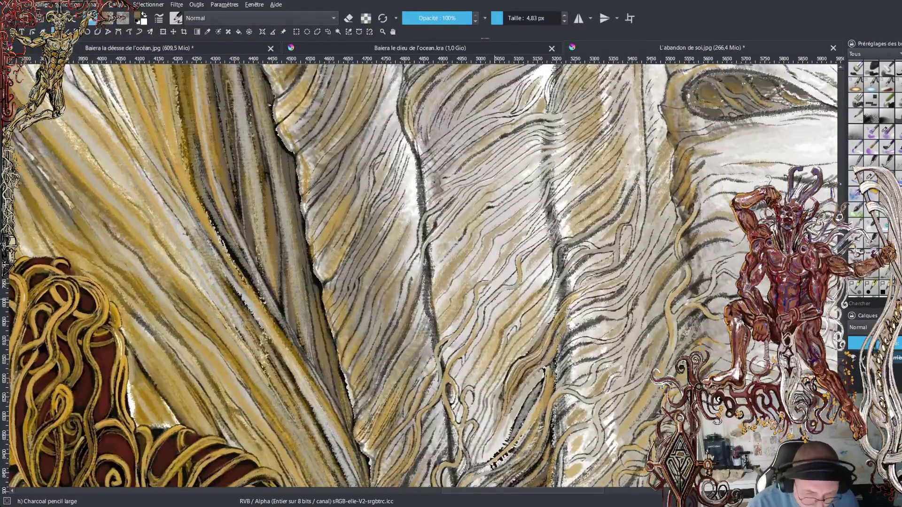
left_click(529, 244, "ctrl")
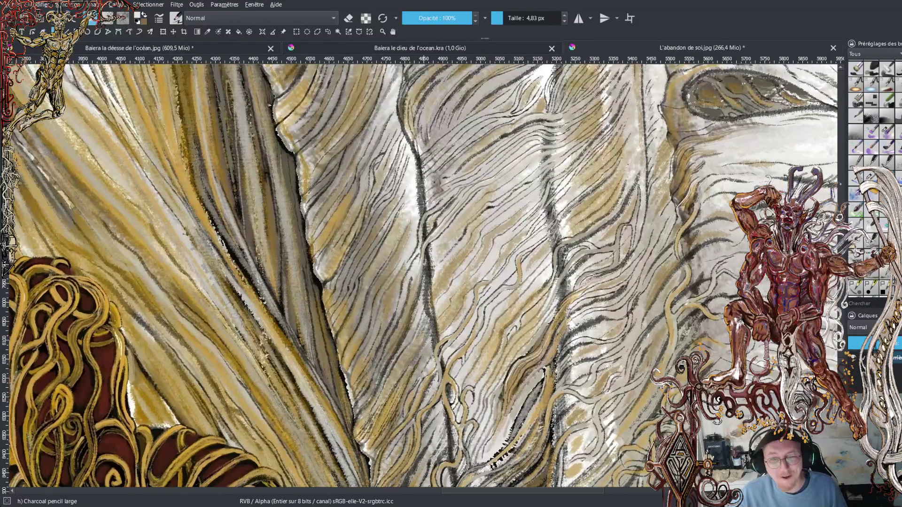
Paint light highlights and thin dark charcoal lines along the hair strands on the drapery.
left_click_drag(423, 272, 462, 231)
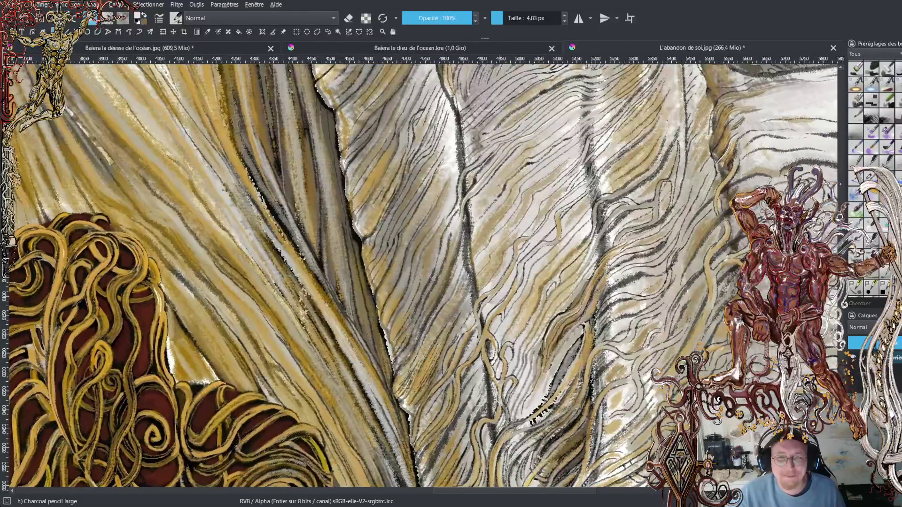
key("plus")
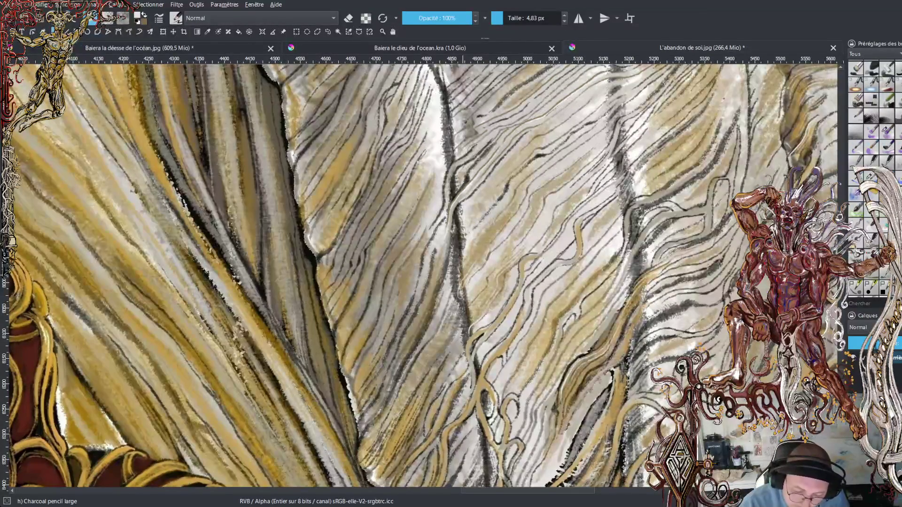
left_click_drag(456, 300, 474, 258)
left_click_drag(453, 299, 474, 256)
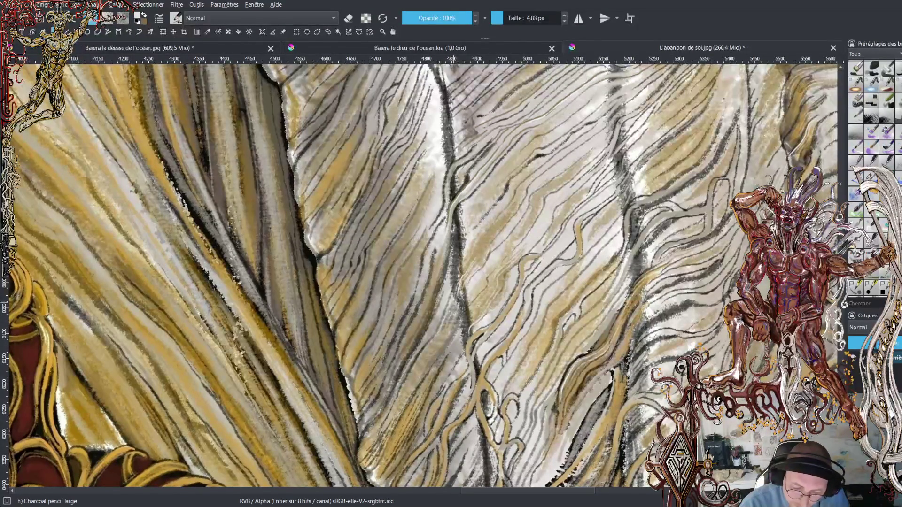
left_click_drag(453, 297, 480, 230)
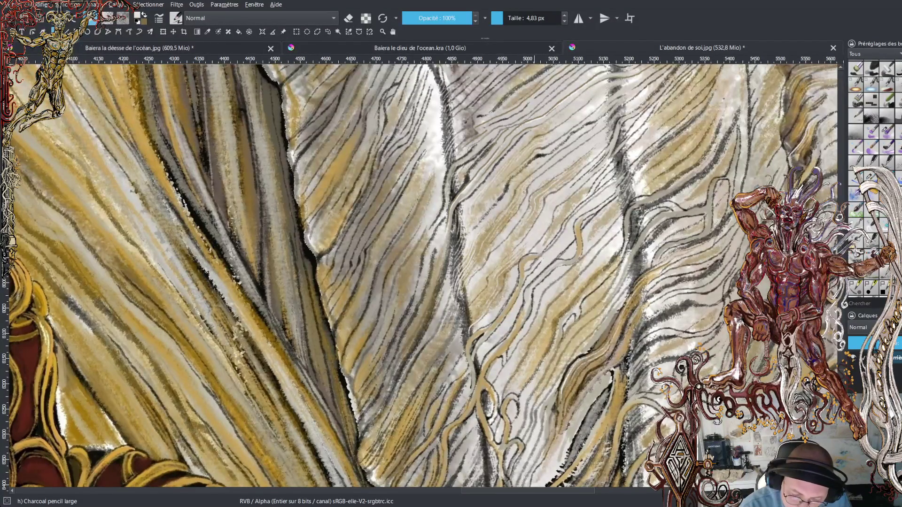
left_click_drag(526, 160, 493, 277)
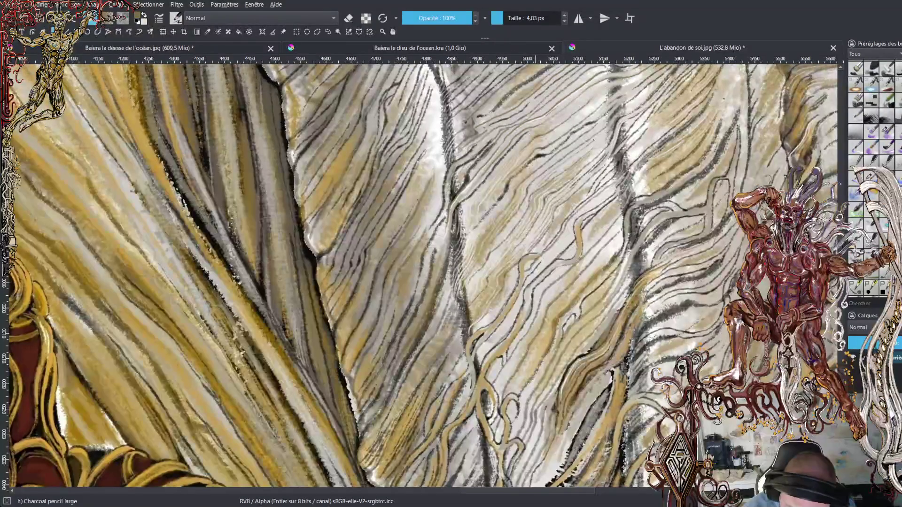
mouse_move(620, 115)
left_mouse_down()
mouse_move(647, 91)
mouse_move(605, 104)
left_mouse_up()
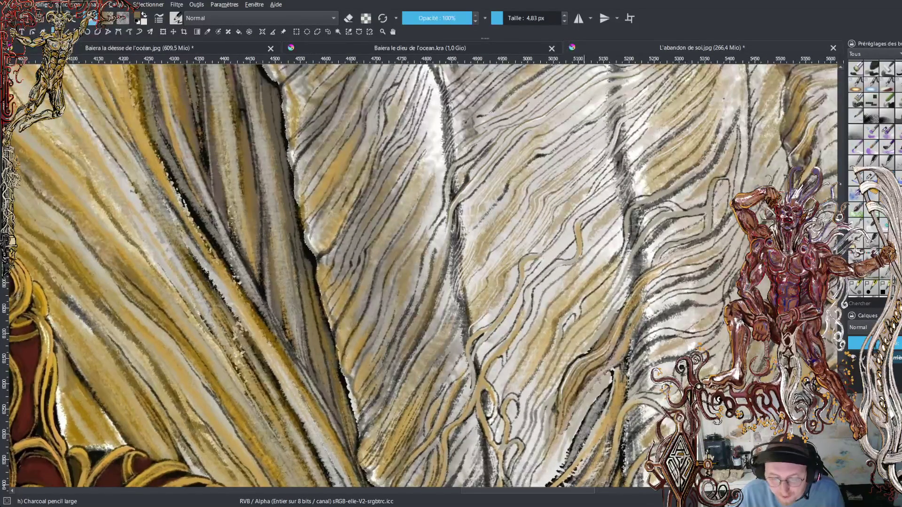
key("minus")
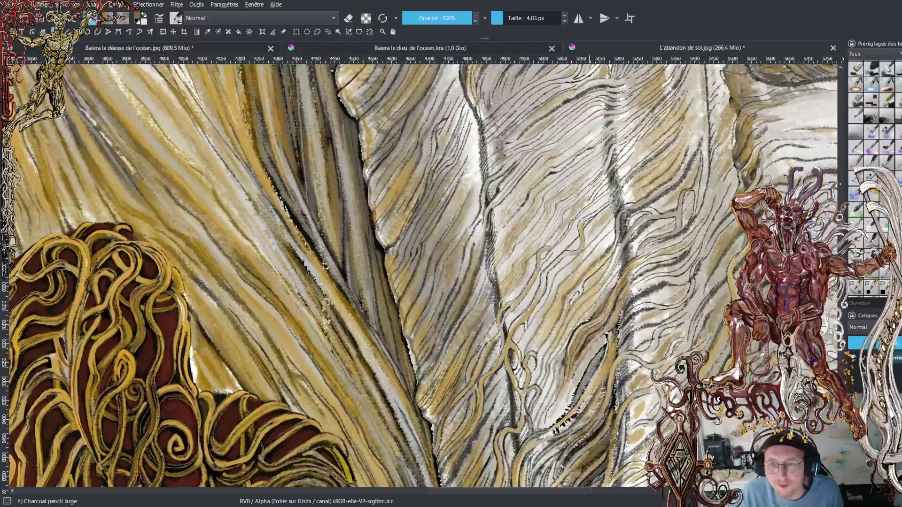
key("minus")
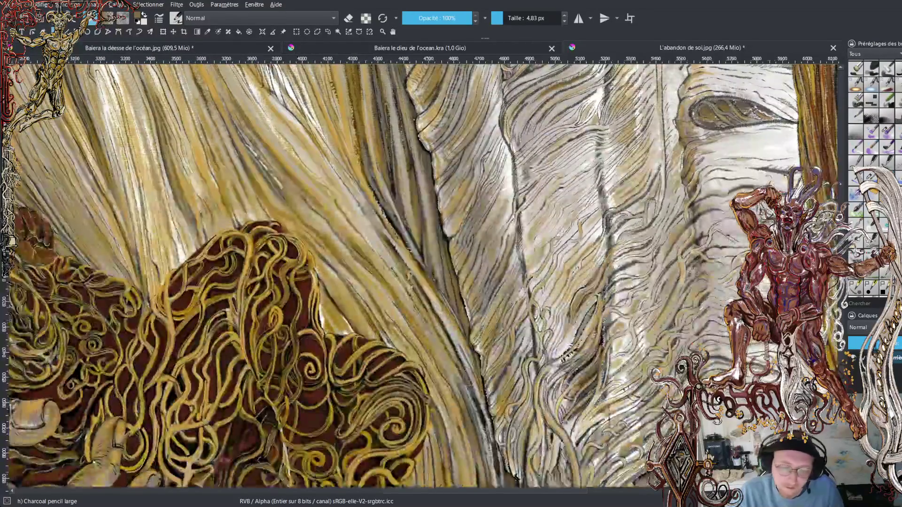
key("minus")
key("minus")
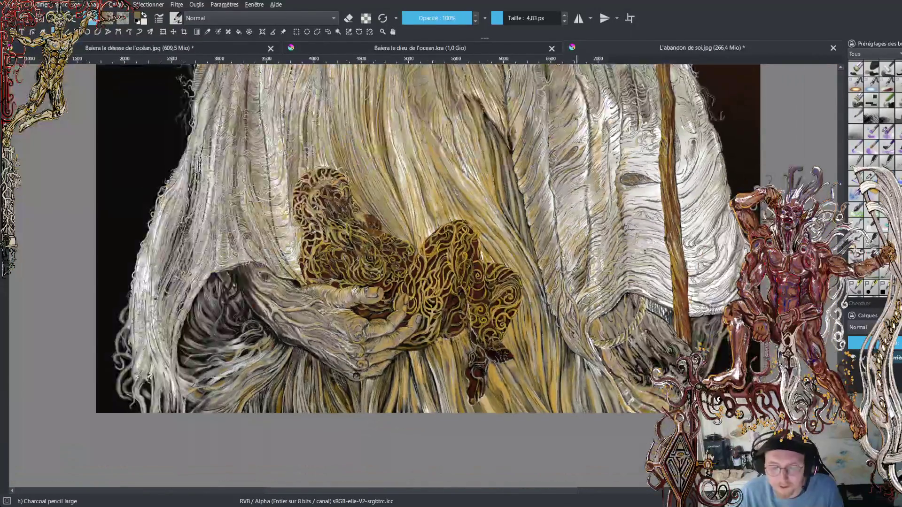
key("minus")
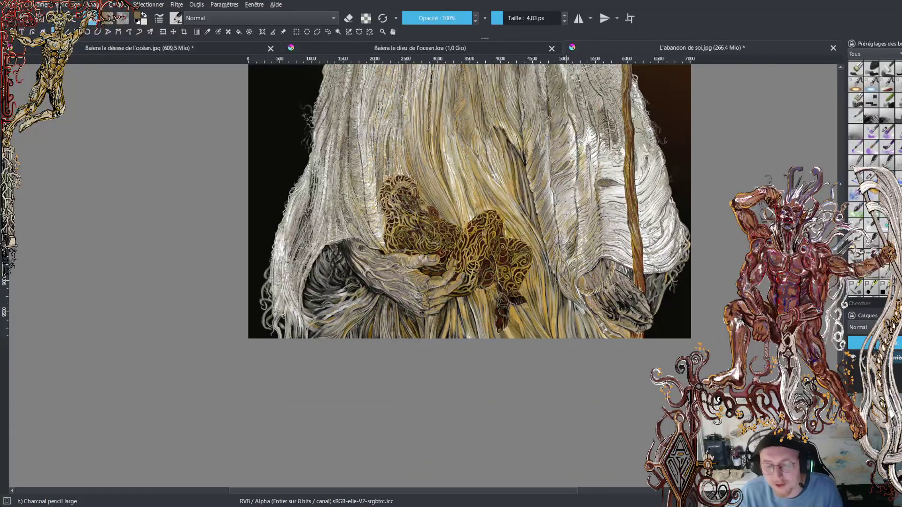
scroll(465, 224, "up", 2)
left_click_drag(559, 88, 545, 348)
key("minus")
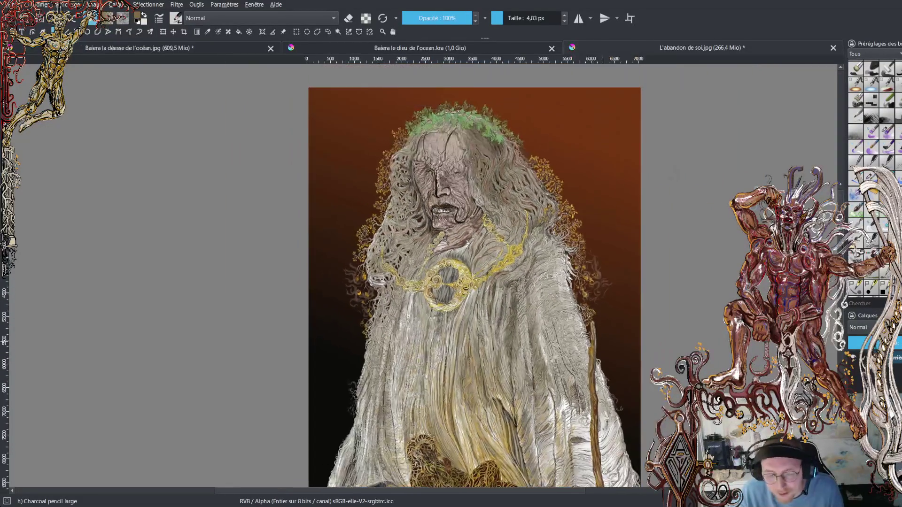
scroll(459, 275, "down", 2)
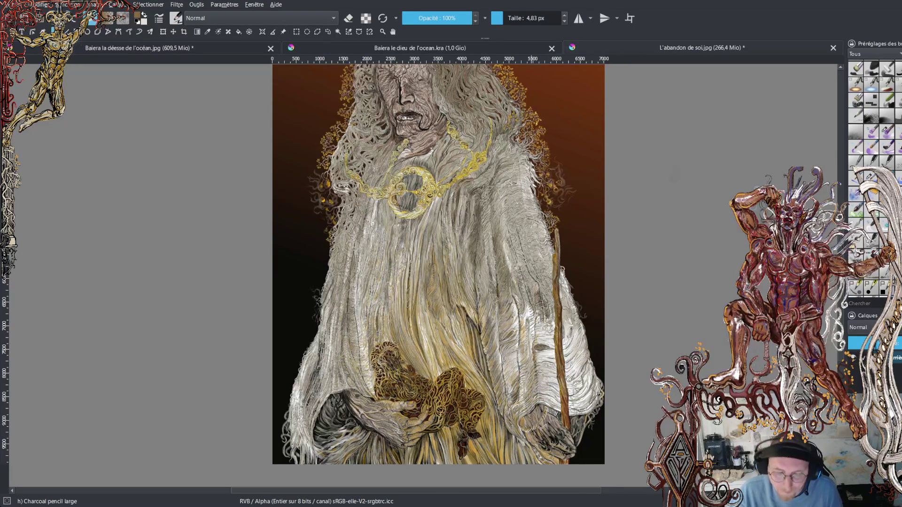
scroll(476, 278, "up", 1)
scroll(477, 278, "down", 1)
scroll(357, 413, "up", 1)
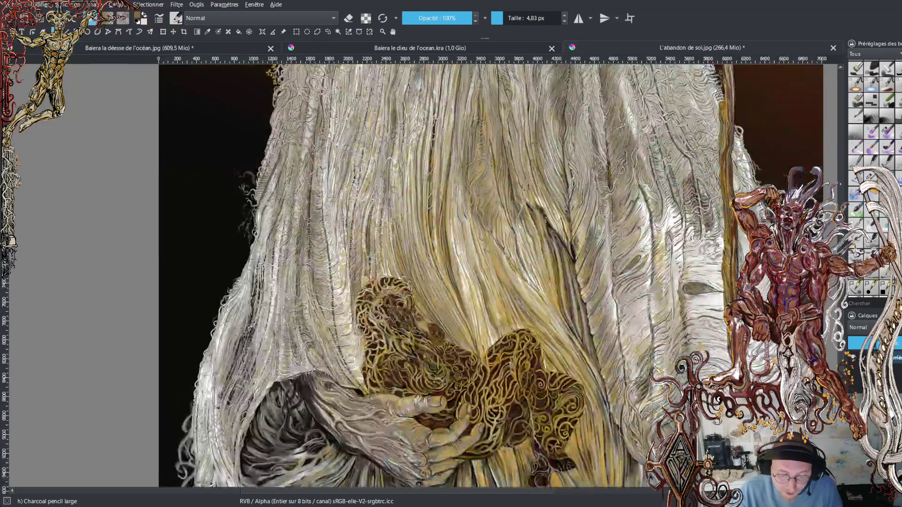
Zoom in to a close-up of the pale hair strands above the robe.
scroll(357, 413, "up", 1)
scroll(357, 413, "up", 1)
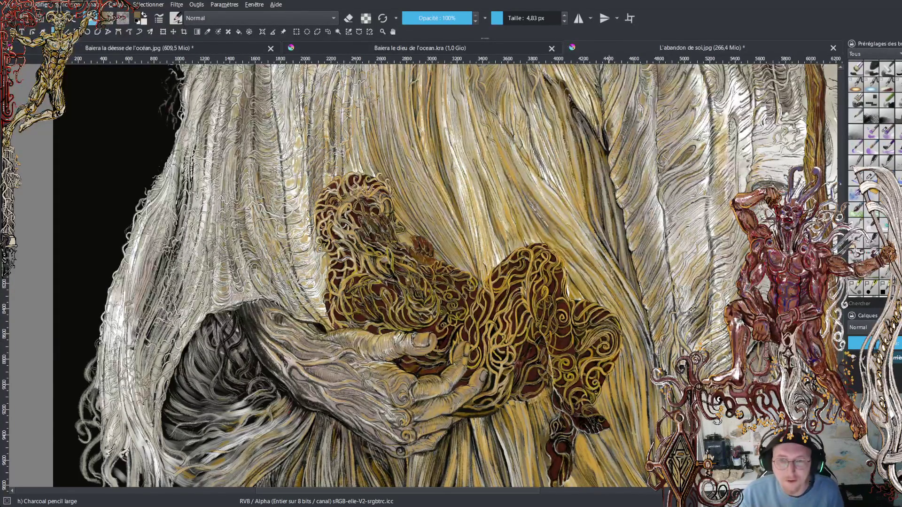
scroll(598, 266, "up", 2)
scroll(506, 213, "down", 2)
scroll(506, 212, "up", 10)
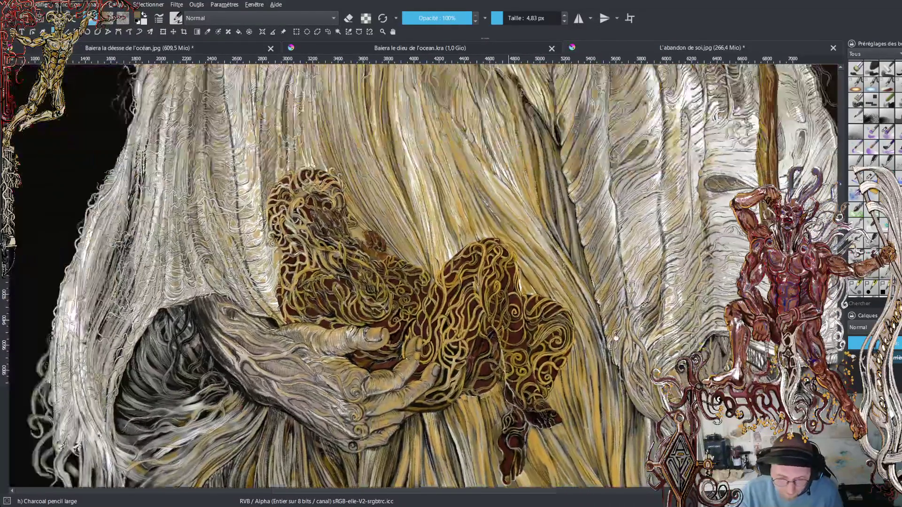
scroll(548, 328, "up", 3)
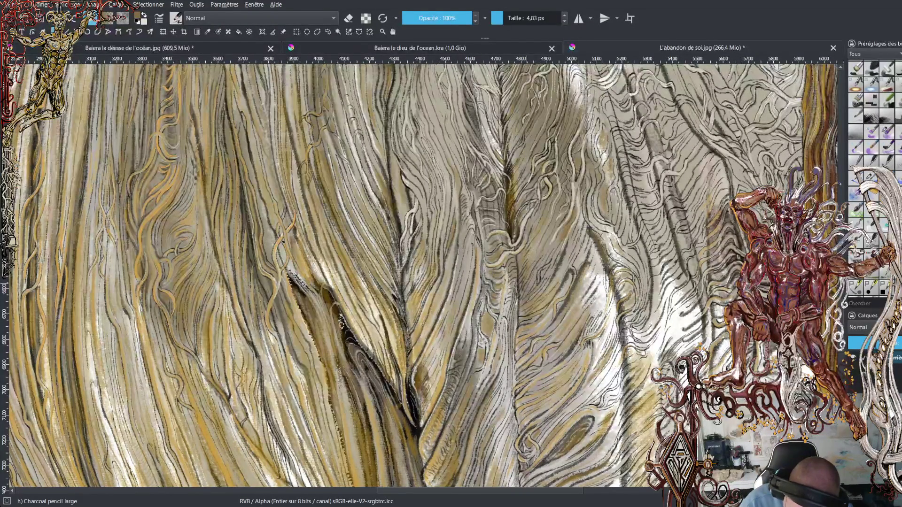
Enlarge the brush to about 11.10 px and draw bold charcoal strokes along the strand edges.
left_click_drag(502, 19, 504, 38)
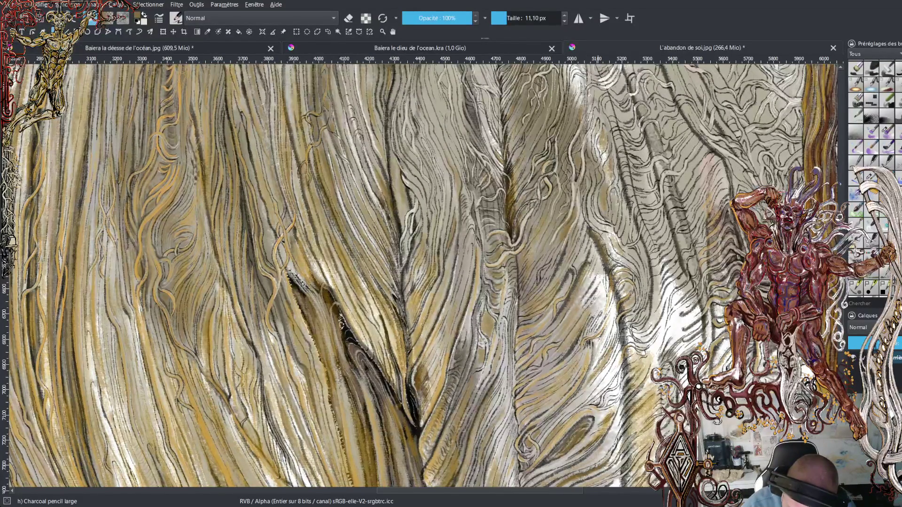
mouse_move(598, 256)
left_mouse_down()
mouse_move(589, 285)
mouse_move(596, 312)
left_mouse_up()
mouse_move(571, 408)
left_mouse_down()
mouse_move(605, 373)
mouse_move(591, 397)
left_mouse_up()
mouse_move(616, 366)
left_mouse_down()
mouse_move(602, 384)
mouse_move(648, 364)
mouse_move(674, 288)
mouse_move(686, 277)
left_mouse_up()
mouse_move(662, 306)
left_mouse_down()
mouse_move(681, 280)
mouse_move(670, 280)
mouse_move(675, 268)
left_mouse_up()
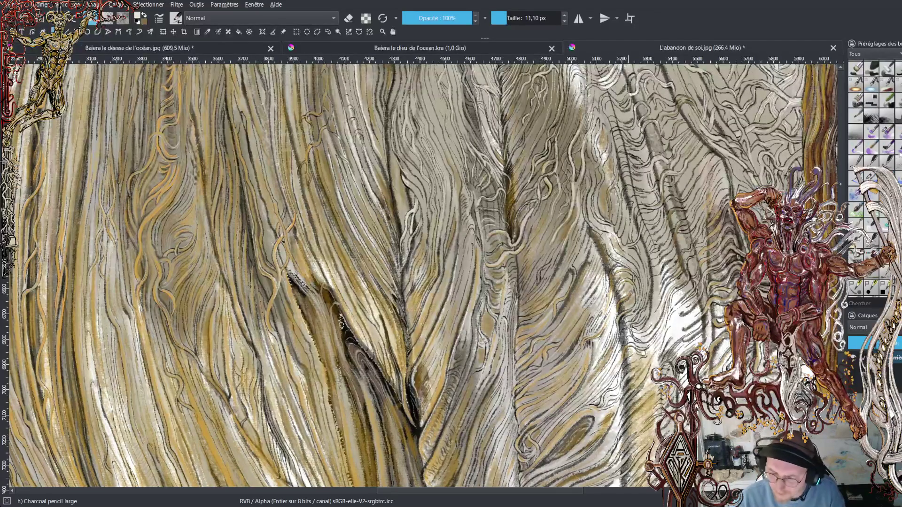
Switch to the WaterC Basic Lines-Wet-Pattern brush for strokes through the hair strands.
left_click(868, 176)
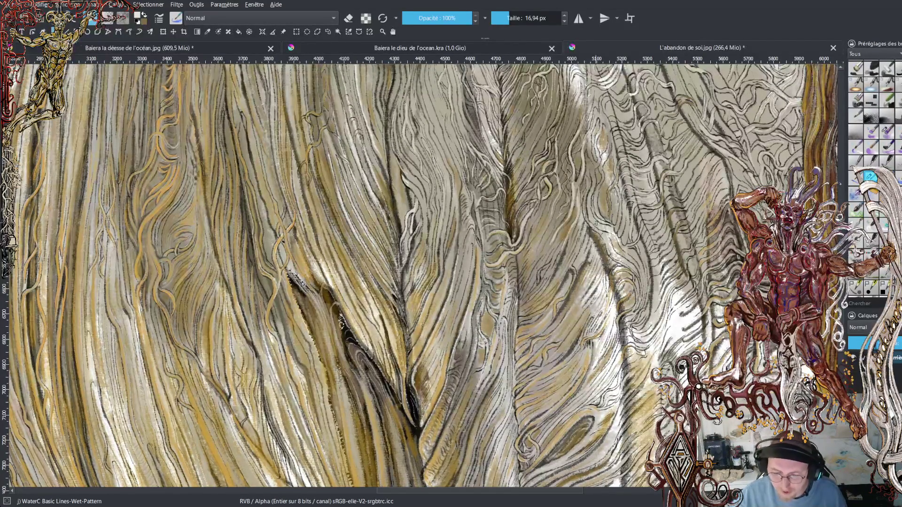
scroll(423, 272, "down", 1)
Close the Baiera le dieu de l'ocean.kra document.
scroll(423, 272, "down", 2)
scroll(423, 272, "down", 2)
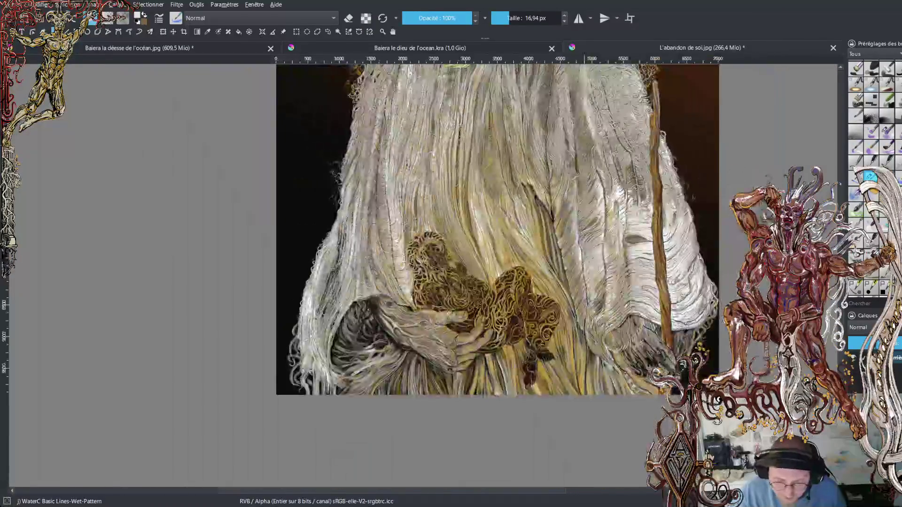
scroll(470, 272, "up", 3)
scroll(470, 273, "up", 2)
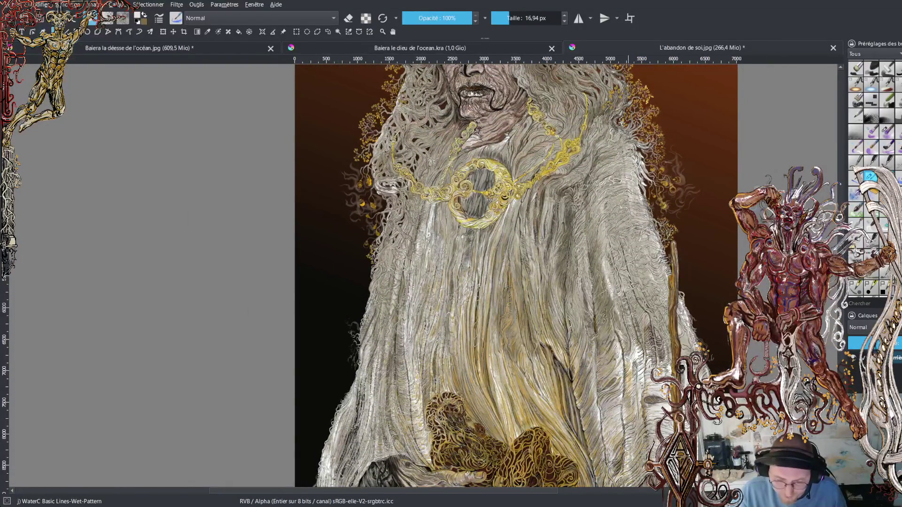
left_click_drag(564, 88, 553, 98)
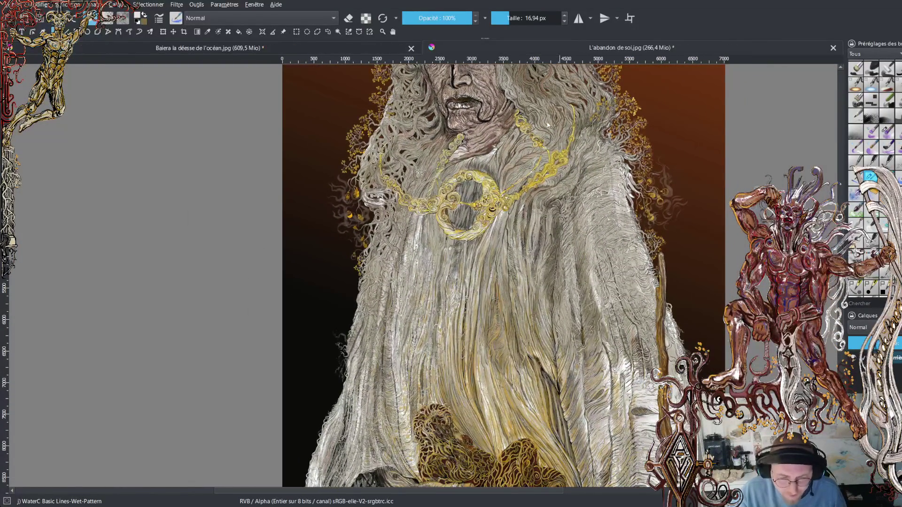
Zoom out over the whole painting, then zoom into the robe folds beside the golden necklace.
scroll(521, 469, "down", 1)
scroll(522, 470, "down", 1)
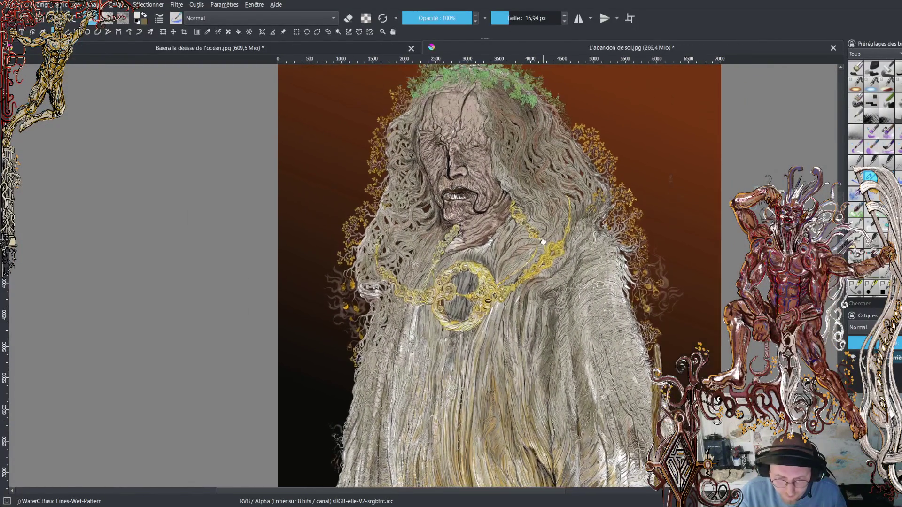
scroll(521, 470, "down", 1)
mouse_move(543, 230)
left_mouse_down()
mouse_move(517, 183)
mouse_move(513, 192)
left_mouse_up()
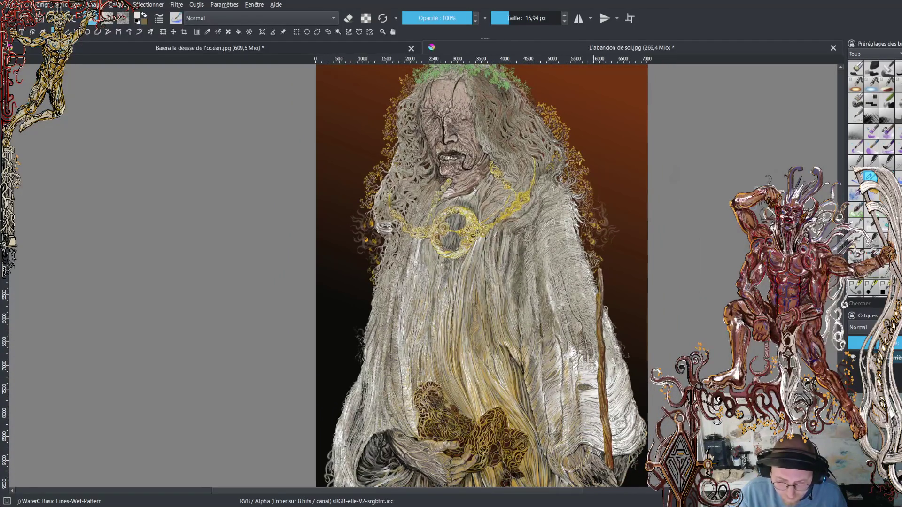
scroll(573, 214, "up", 1)
scroll(573, 214, "up", 1)
scroll(573, 214, "up", 1)
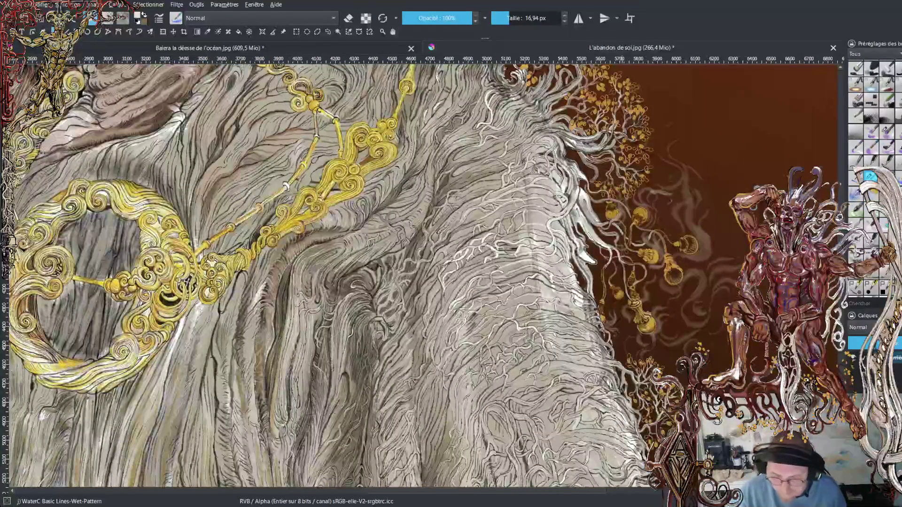
scroll(327, 331, "up", 1)
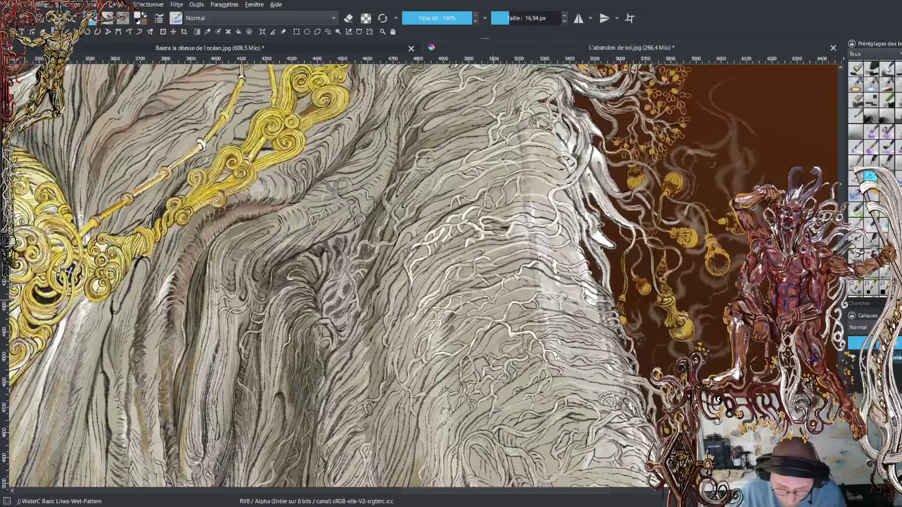
scroll(326, 332, "up", 1)
scroll(327, 332, "up", 1)
scroll(327, 332, "up", 1)
left_click_drag(327, 332, 359, 325)
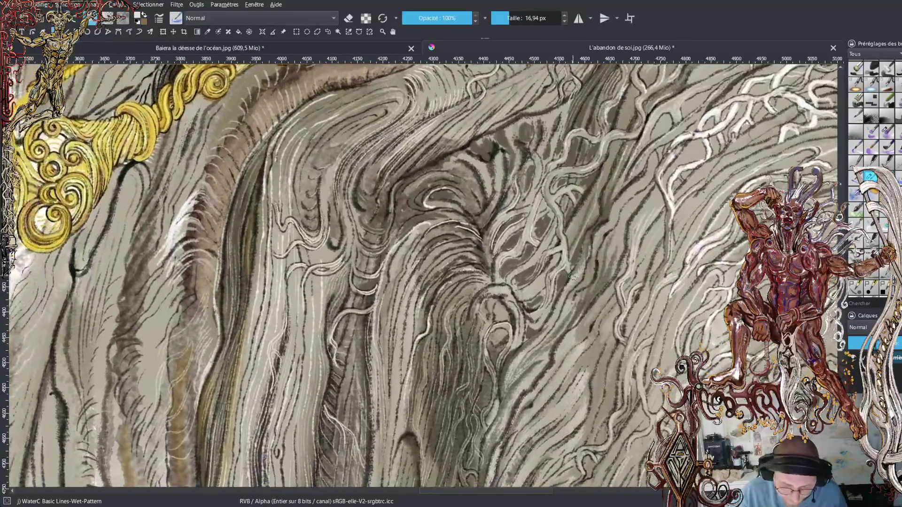
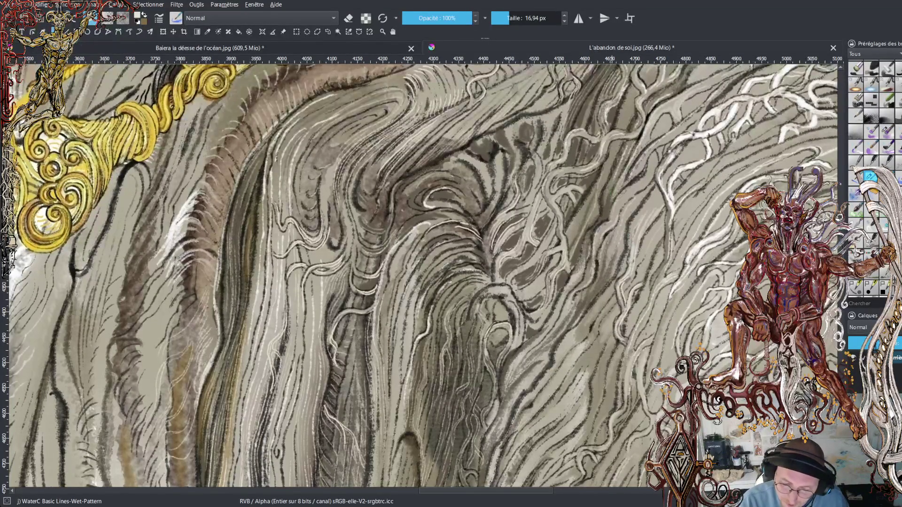
Paint pale wet-pattern highlight strokes along the grey hair strands from right to left.
left_click_drag(606, 209, 628, 130)
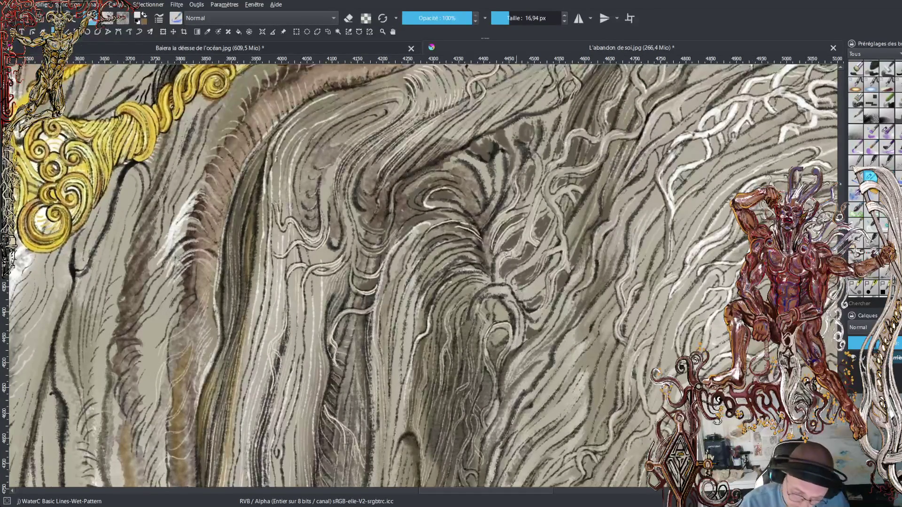
mouse_move(467, 190)
left_mouse_down()
mouse_move(432, 178)
mouse_move(406, 203)
mouse_move(418, 181)
left_mouse_up()
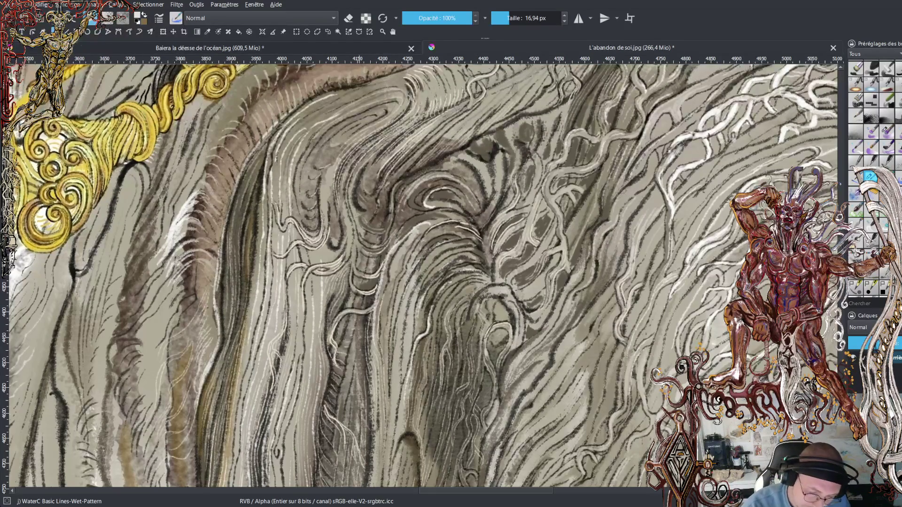
left_click_drag(363, 199, 356, 177)
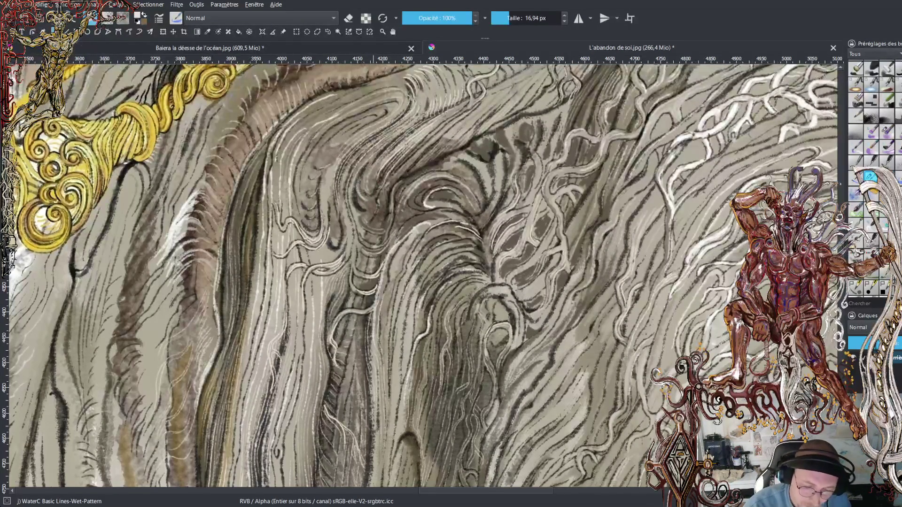
left_click_drag(323, 166, 360, 118)
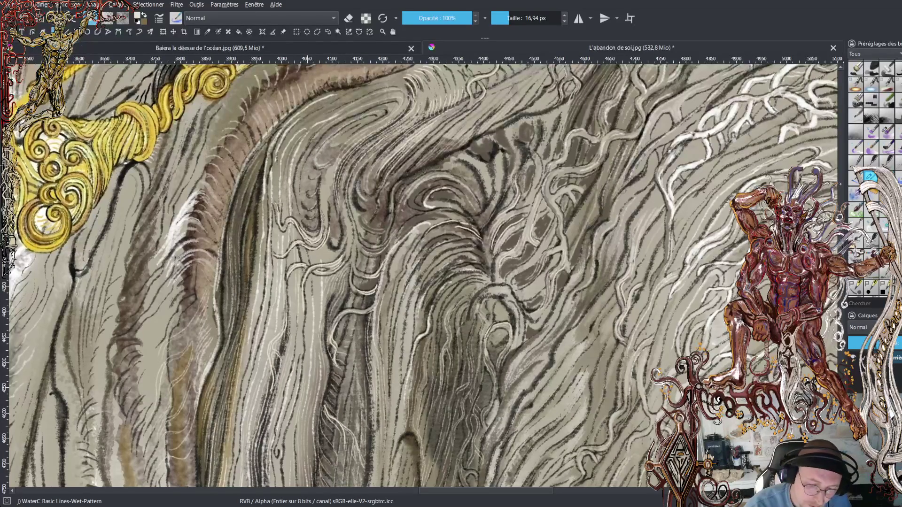
left_click_drag(313, 174, 317, 150)
mouse_move(310, 197)
left_mouse_down()
mouse_move(305, 183)
mouse_move(298, 215)
mouse_move(295, 195)
left_mouse_up()
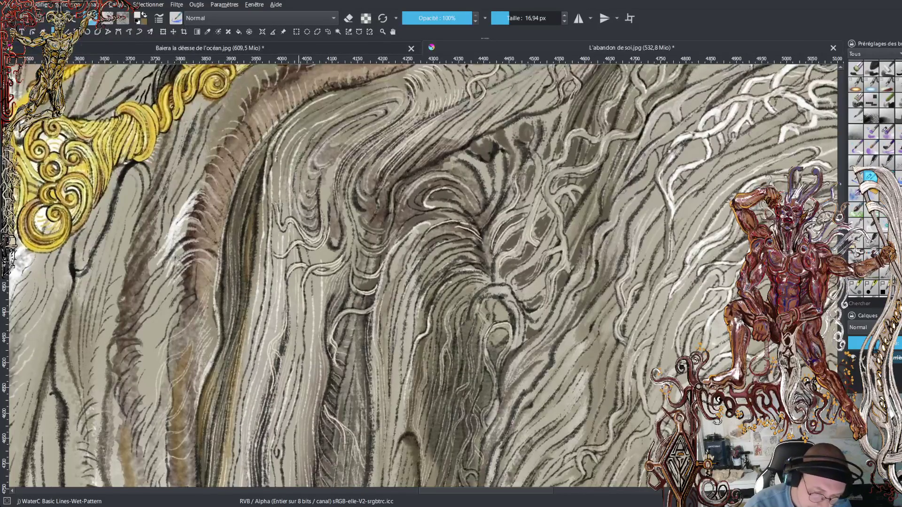
left_click_drag(298, 131, 392, 71)
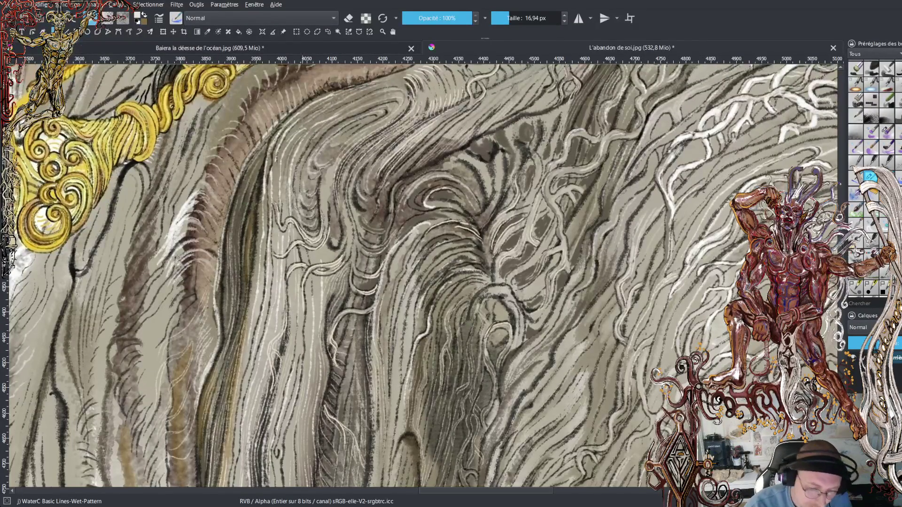
left_click_drag(255, 281, 261, 158)
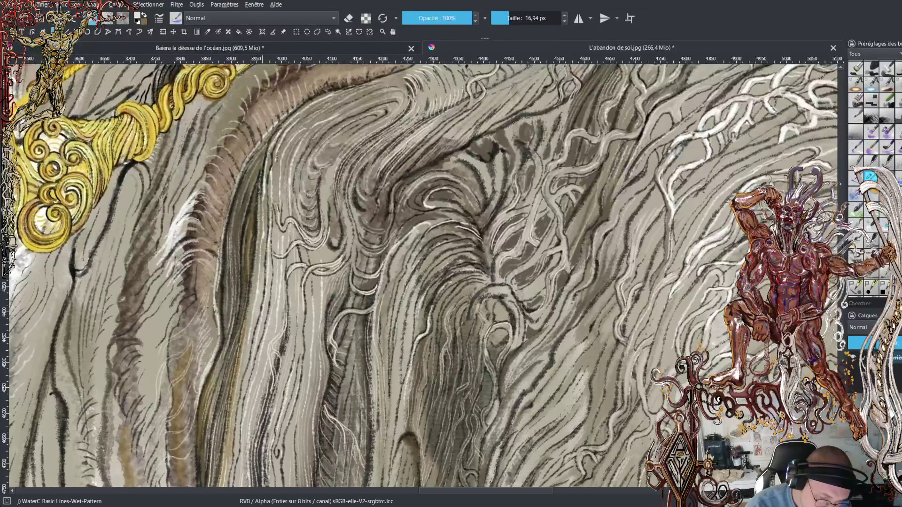
left_click_drag(257, 237, 242, 345)
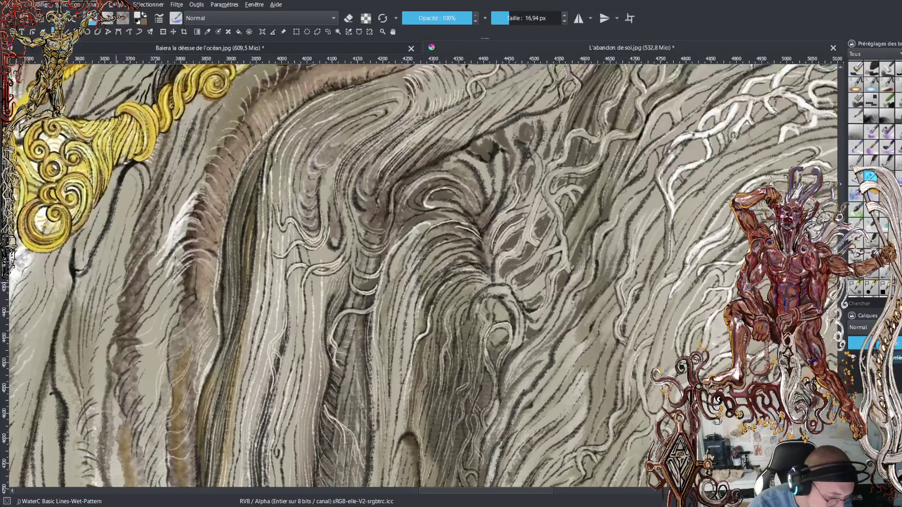
mouse_move(139, 253)
left_mouse_down()
mouse_move(147, 226)
mouse_move(118, 268)
left_mouse_up()
Add faint pale strands and small bright highlights to the left, right and lower hair lines.
left_click_drag(137, 225, 162, 177)
mouse_move(141, 290)
left_mouse_down()
mouse_move(111, 314)
mouse_move(104, 330)
mouse_move(124, 320)
mouse_move(100, 343)
mouse_move(117, 328)
left_mouse_up()
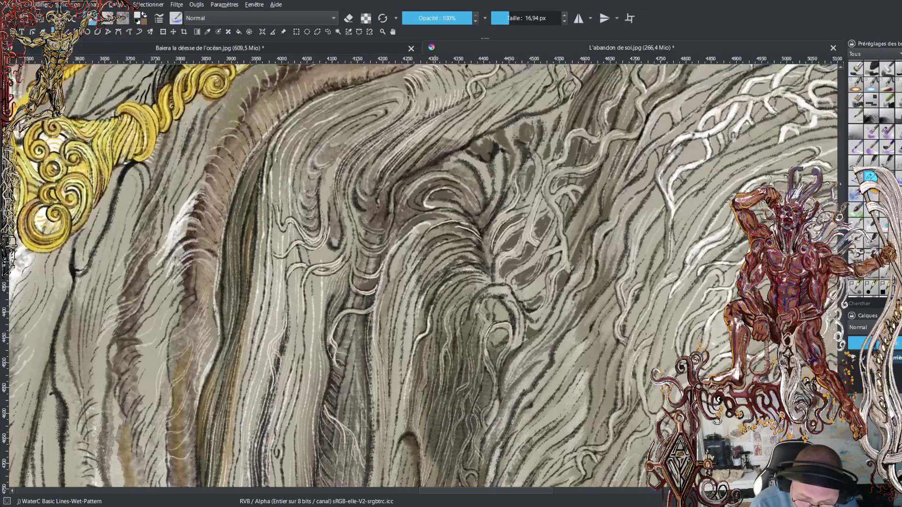
left_click_drag(413, 200, 444, 183)
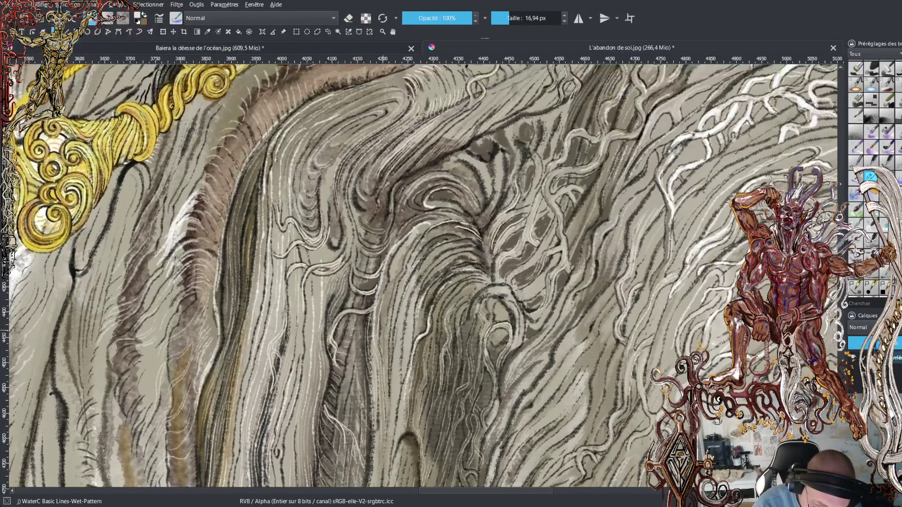
left_click_drag(387, 314, 397, 256)
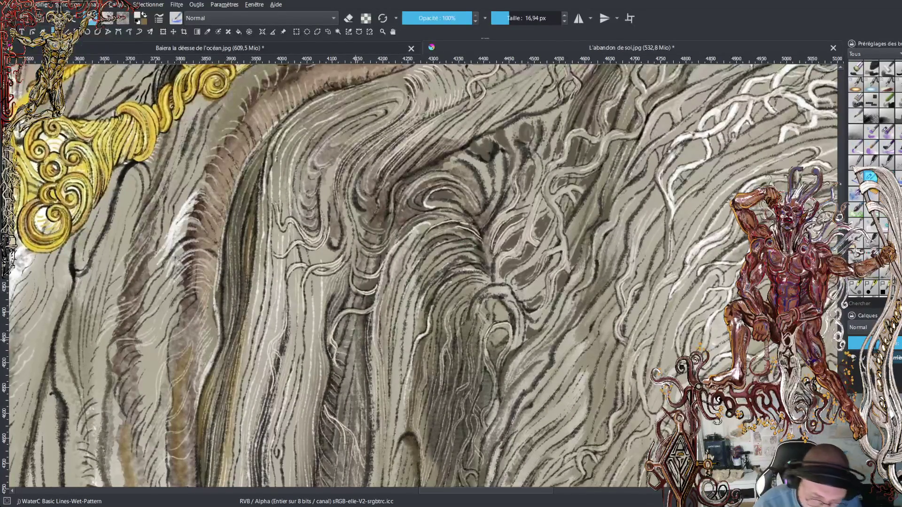
left_click_drag(357, 386, 362, 365)
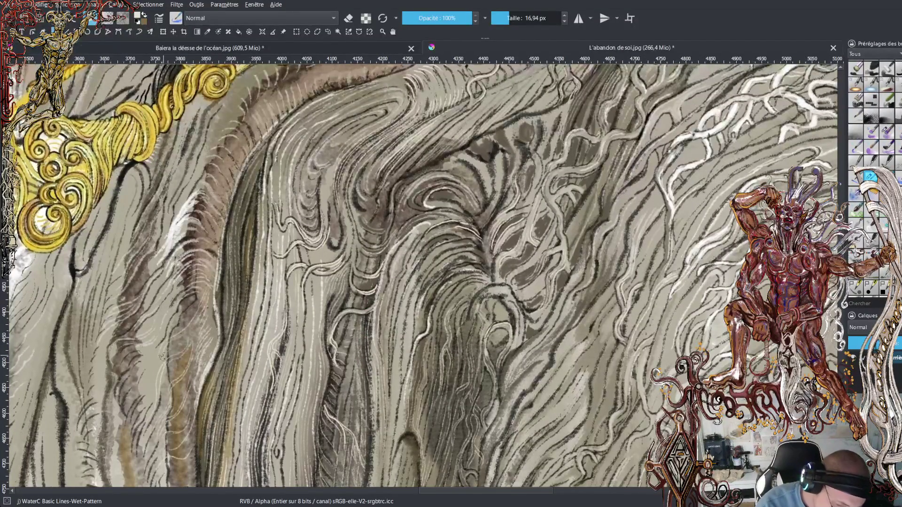
mouse_move(164, 348)
left_mouse_down()
mouse_move(206, 301)
mouse_move(139, 383)
left_mouse_up()
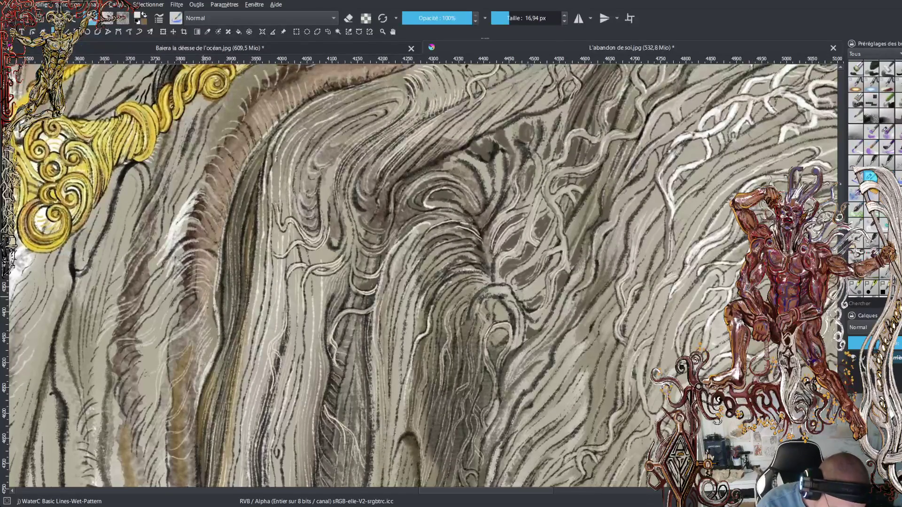
left_click_drag(140, 399, 156, 373)
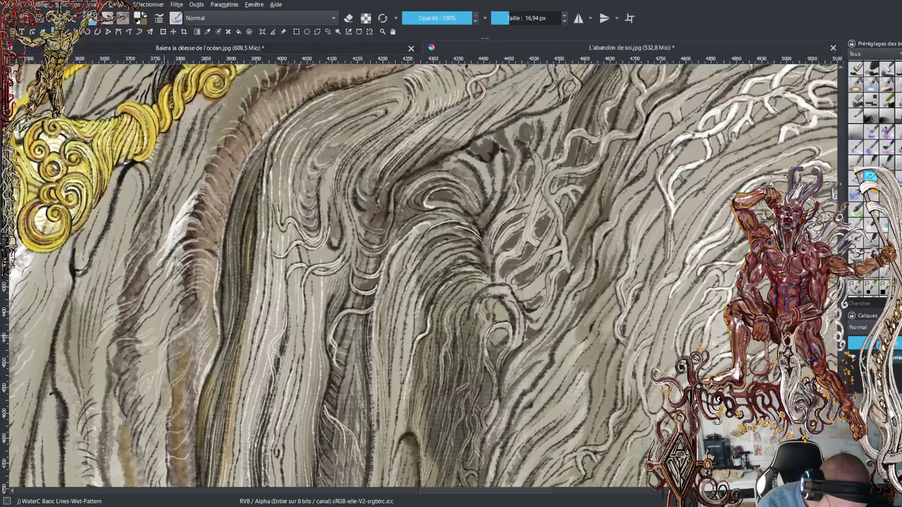
left_click_drag(136, 381, 123, 407)
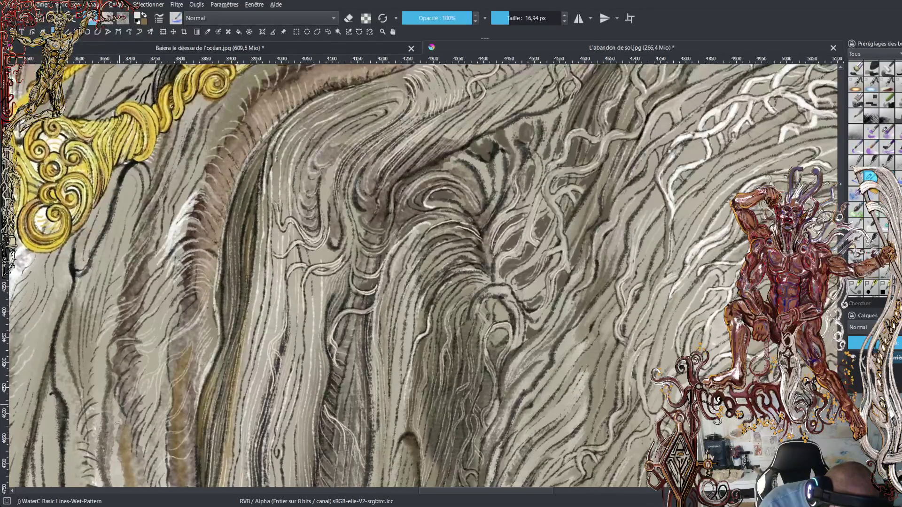
mouse_move(113, 425)
left_mouse_down()
mouse_move(118, 413)
mouse_move(86, 444)
mouse_move(120, 481)
mouse_move(135, 462)
left_mouse_up()
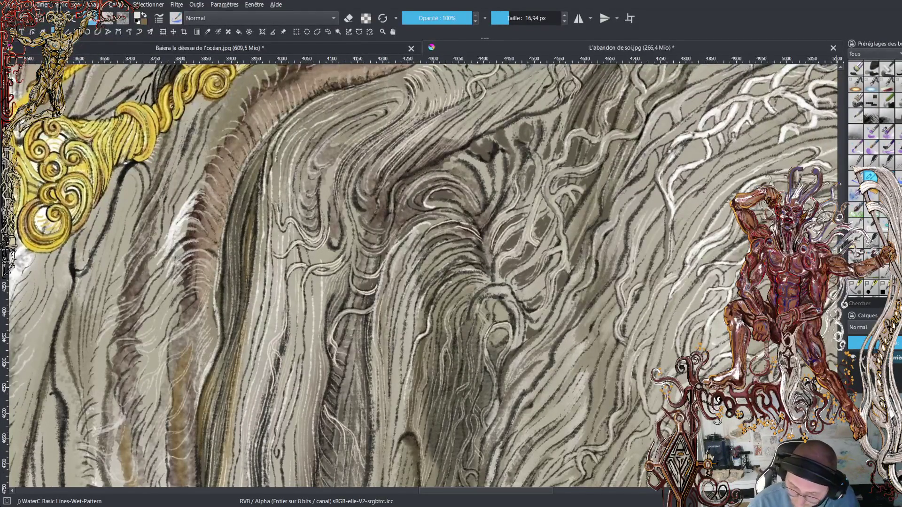
Scroll down and add short light and dark marks to the lower left hair strands.
scroll(422, 277, "down", 5)
mouse_move(141, 365)
left_mouse_down()
mouse_move(141, 388)
mouse_move(143, 362)
left_mouse_up()
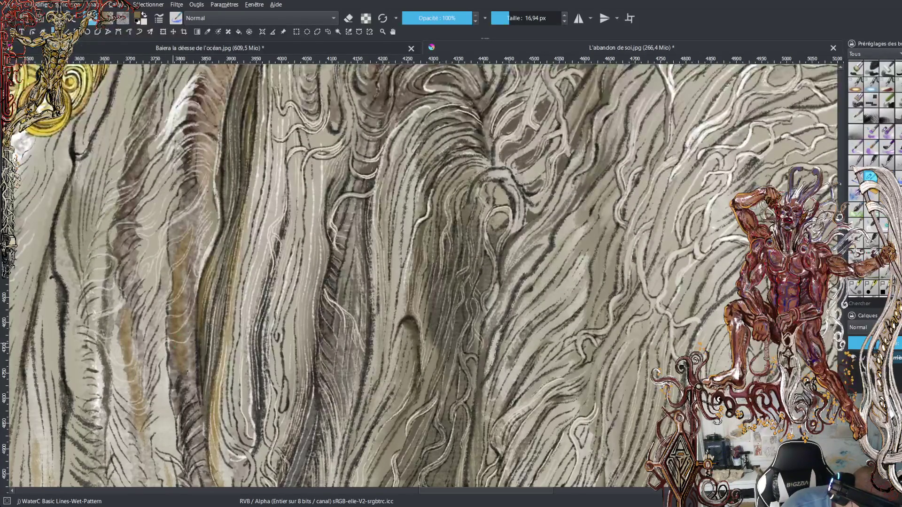
left_click_drag(164, 352, 169, 346)
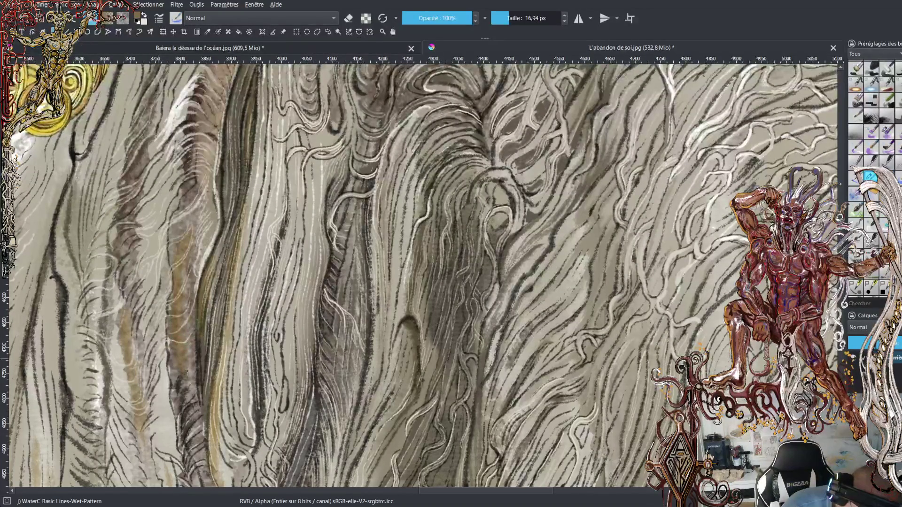
left_click_drag(163, 387, 165, 358)
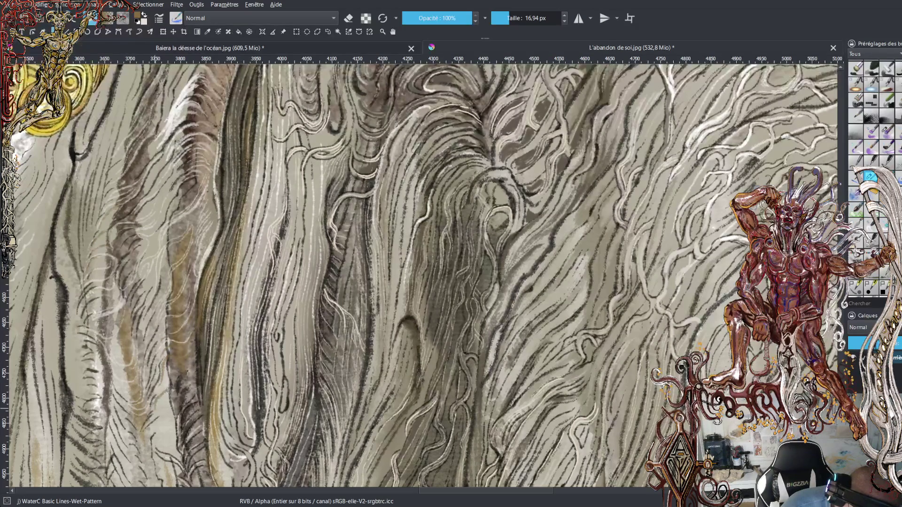
left_click_drag(164, 384, 154, 394)
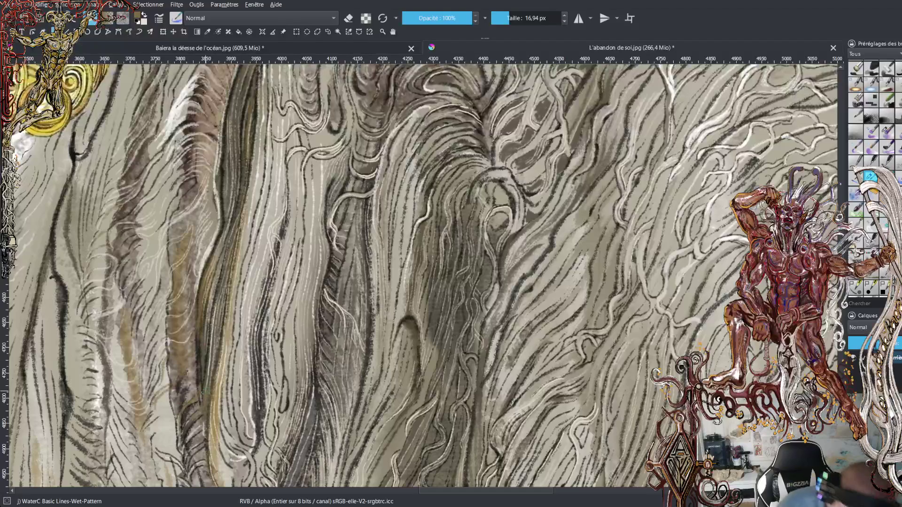
key("minus")
Zoom out and scroll down to the lower robe and hands holding the golden-brown figure.
key("minus")
key("minus")
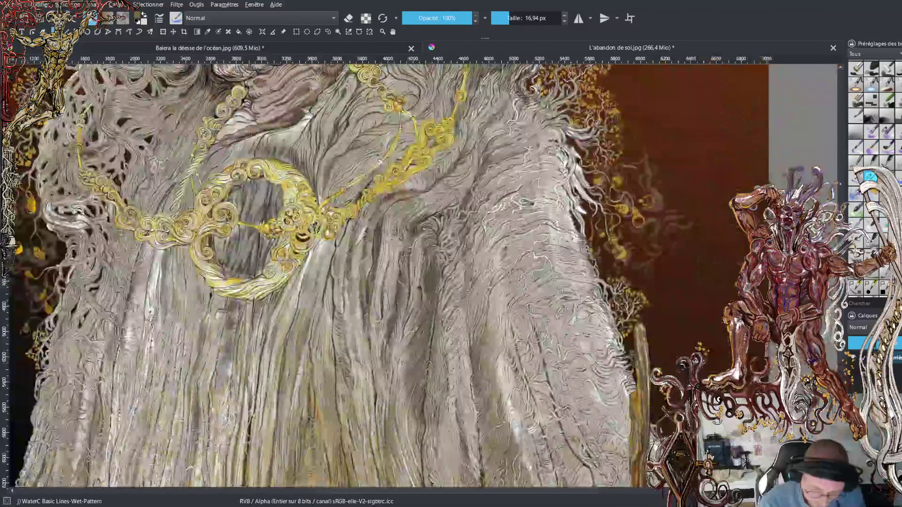
key("minus")
key("minus")
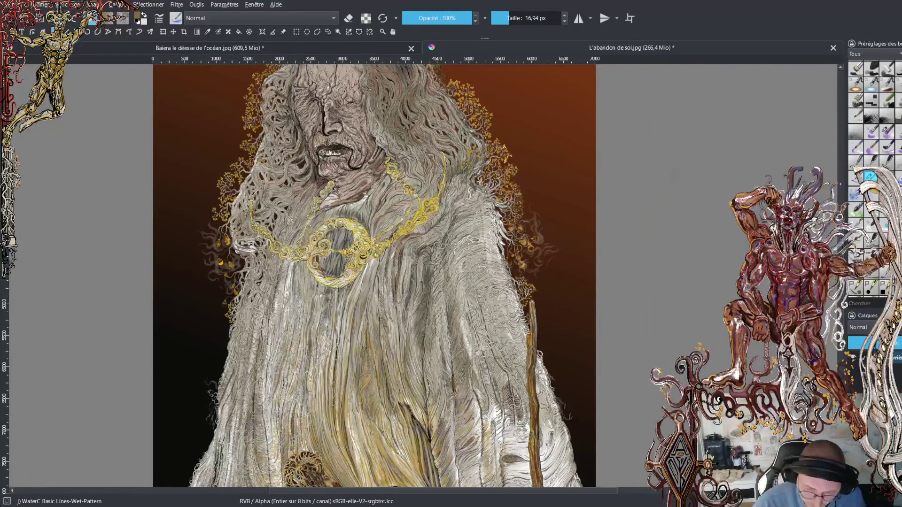
scroll(374, 277, "down", 2)
scroll(374, 276, "down", 2)
scroll(374, 277, "down", 1)
scroll(375, 276, "down", 1)
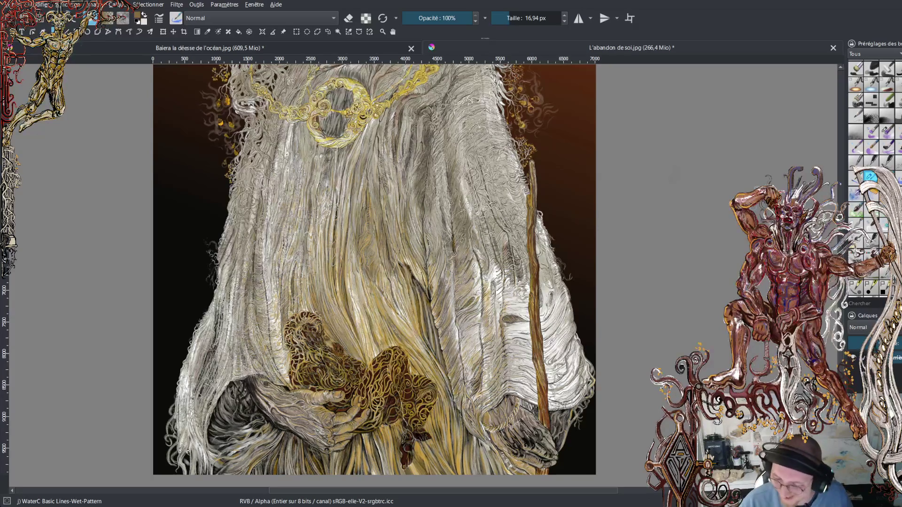
scroll(374, 270, "down", 1)
scroll(375, 270, "down", 2)
scroll(374, 270, "down", 2)
scroll(374, 270, "down", 1)
scroll(375, 270, "down", 1)
scroll(374, 270, "down", 1)
key("plus")
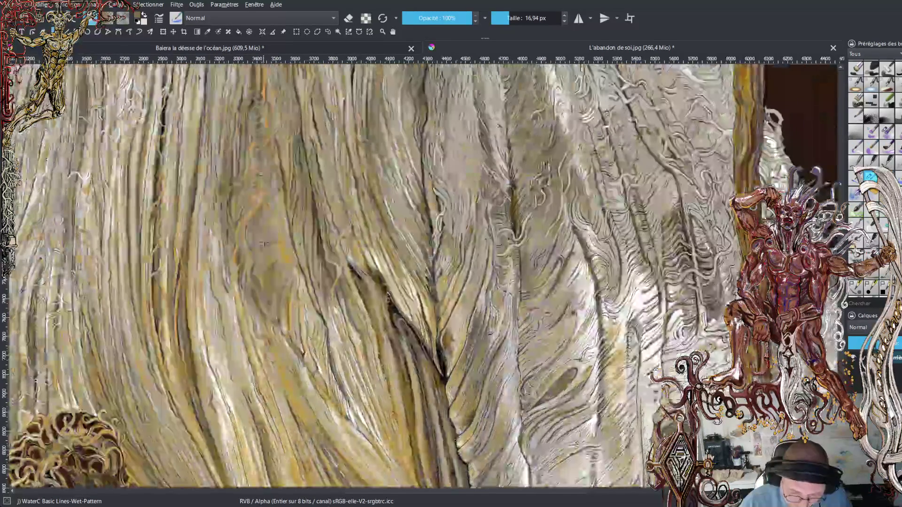
Zoom in closer on the elder's robe folds.
key("plus")
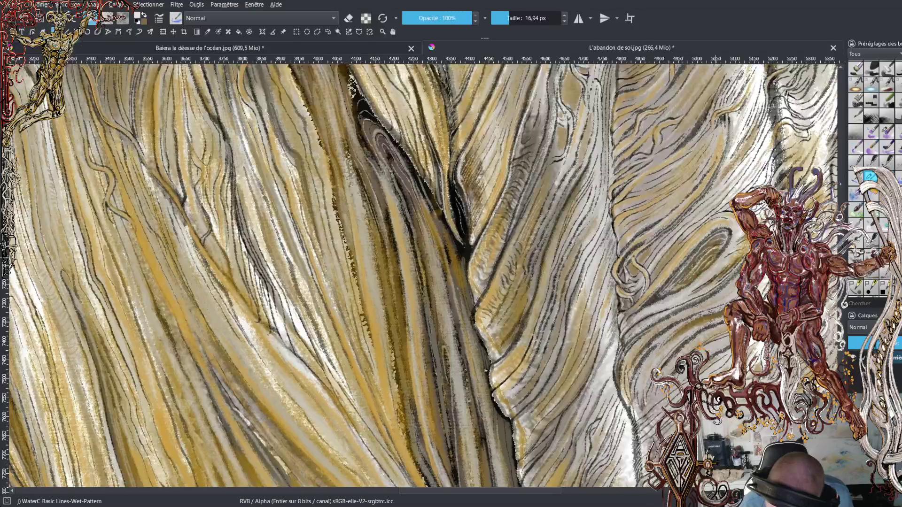
Paint light strokes across the robe folds and short highlights along the central fold.
mouse_move(631, 314)
left_mouse_down()
mouse_move(683, 295)
mouse_move(738, 253)
left_mouse_up()
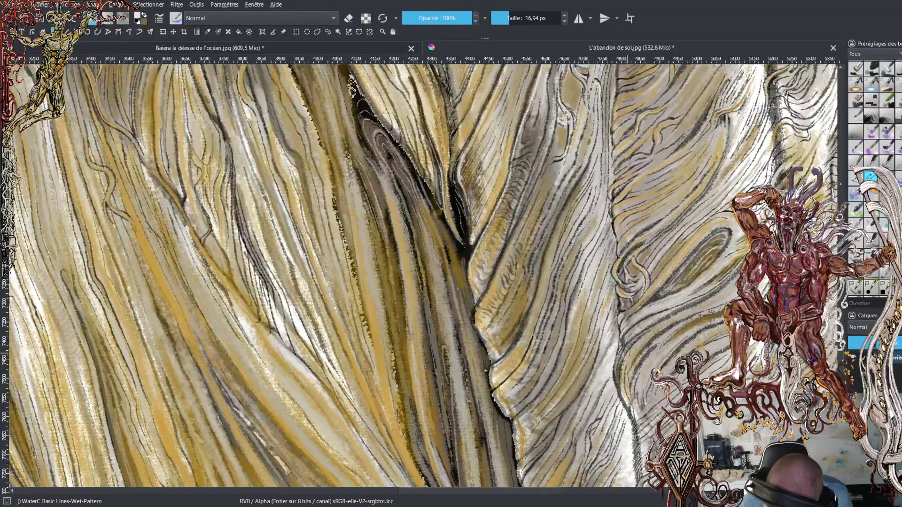
left_click_drag(628, 361, 738, 288)
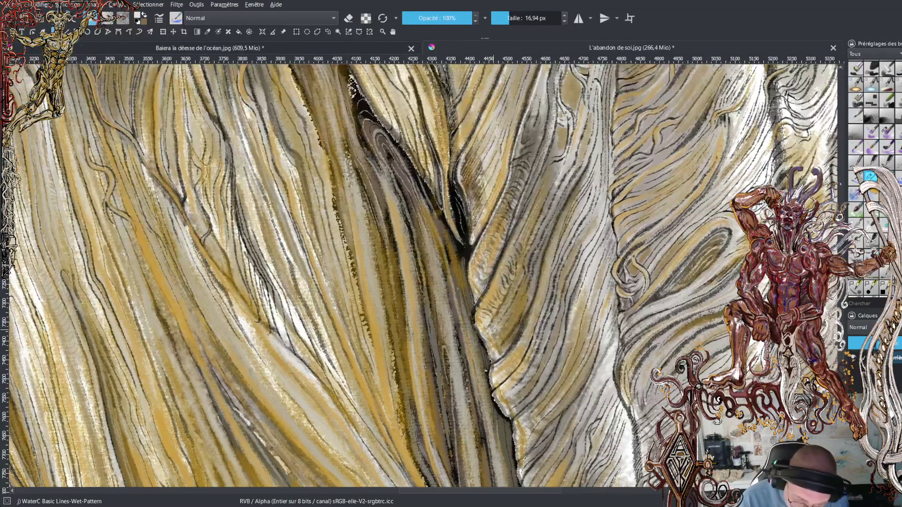
left_click_drag(491, 329, 512, 289)
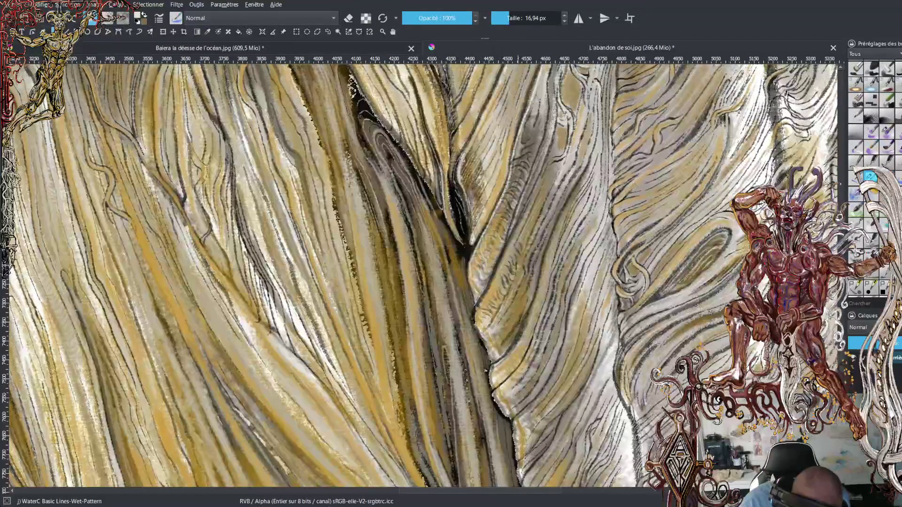
mouse_move(512, 300)
left_mouse_down()
mouse_move(506, 292)
mouse_move(530, 274)
left_mouse_up()
left_click_drag(523, 310, 533, 291)
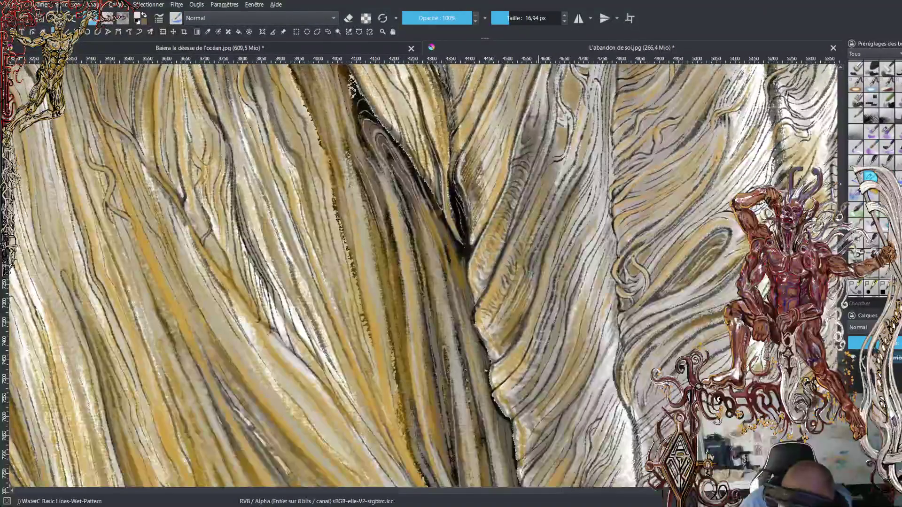
left_click_drag(524, 328, 517, 312)
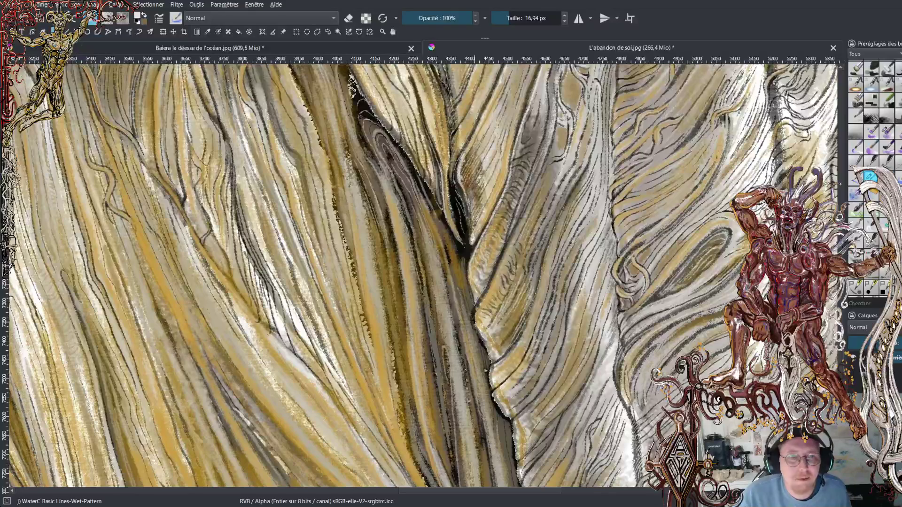
Move the view to the golden knot area and paint a stroke on the robe beside it.
left_click_drag(662, 358, 568, 215)
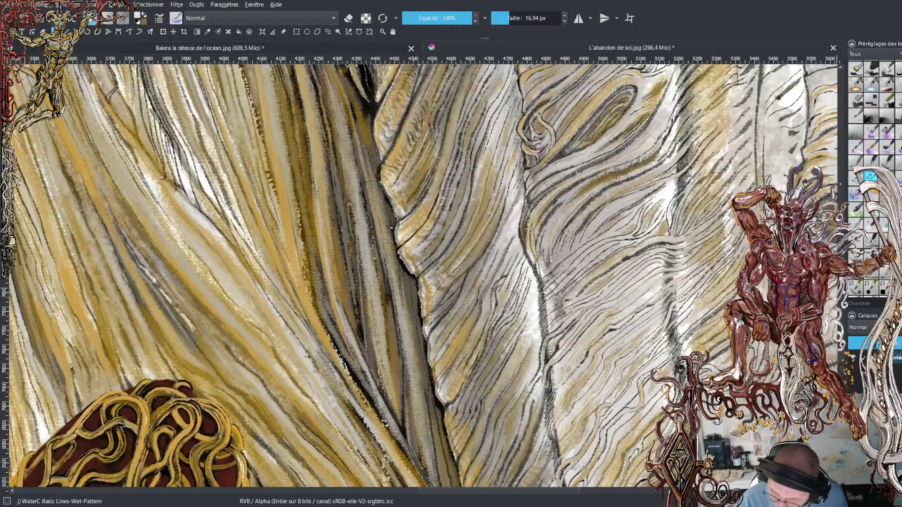
key("ctrl+z")
key("ctrl+z")
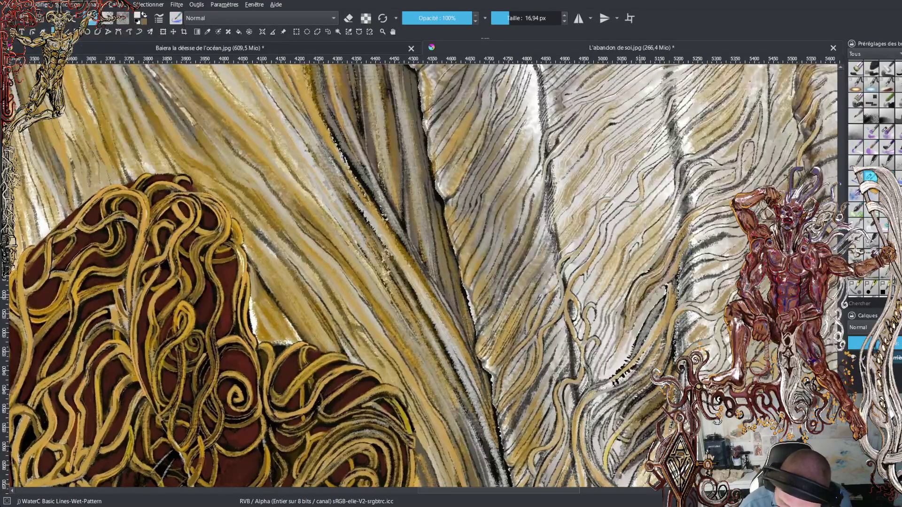
left_click_drag(676, 260, 686, 249)
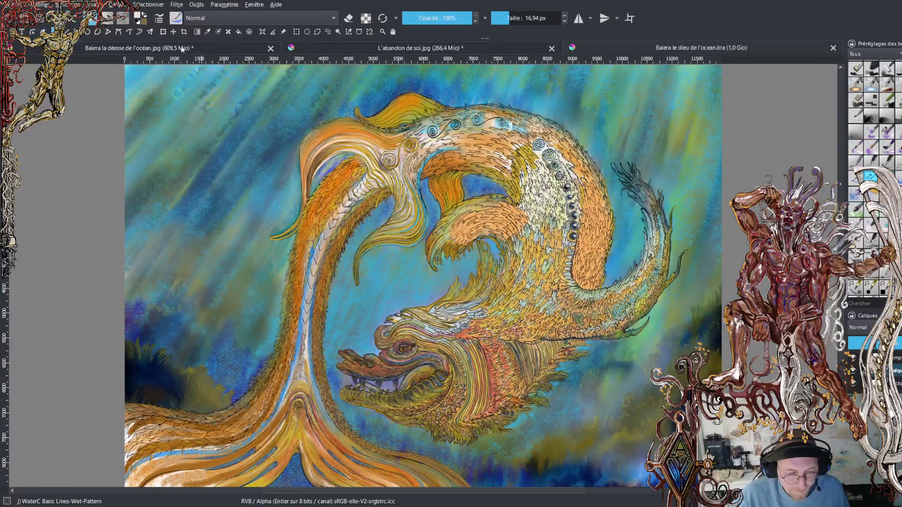
left_click(235, 49)
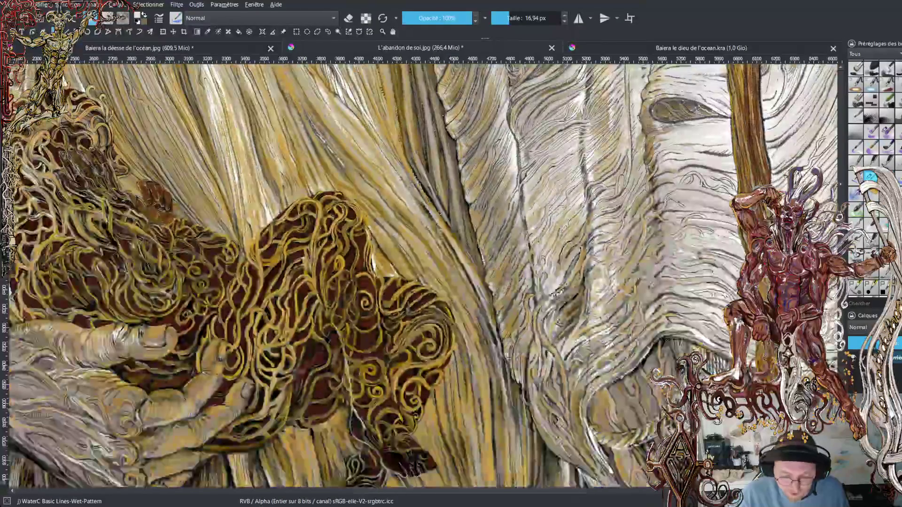
scroll(449, 186, "down", 2)
scroll(449, 186, "down", 2)
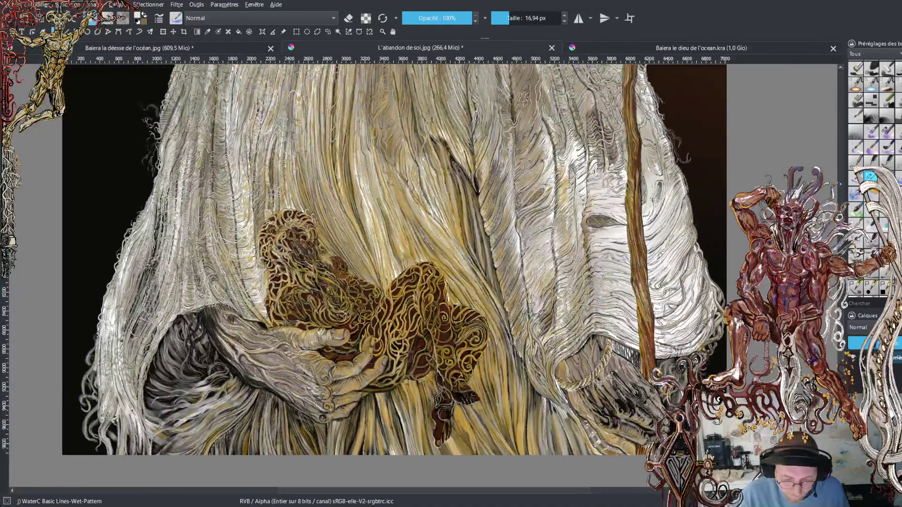
scroll(449, 186, "down", 1)
scroll(449, 186, "up", 2)
scroll(449, 186, "up", 1)
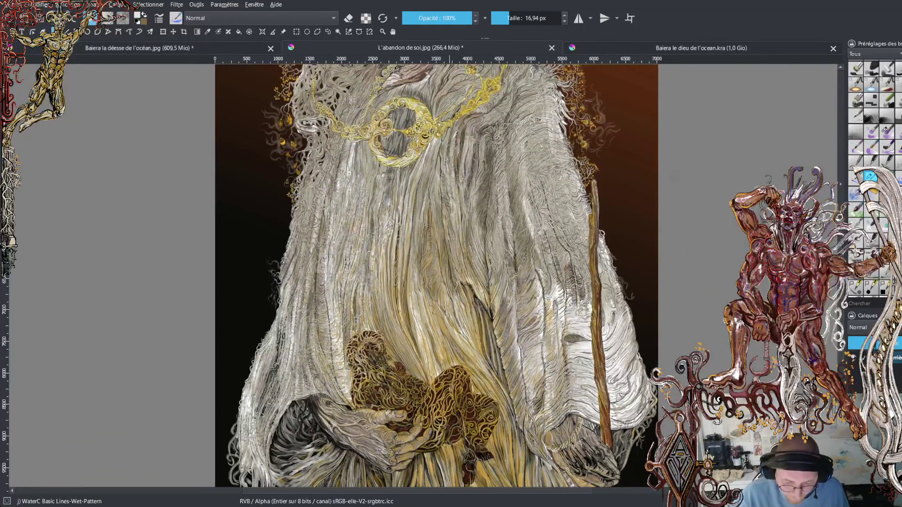
scroll(449, 186, "down", 1)
scroll(449, 186, "up", 1)
scroll(449, 186, "up", 1)
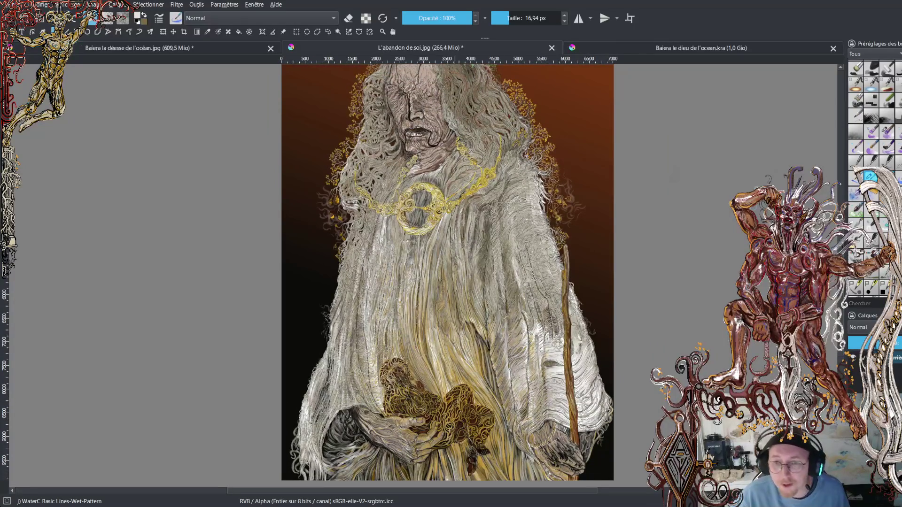
left_click_drag(461, 207, 465, 253)
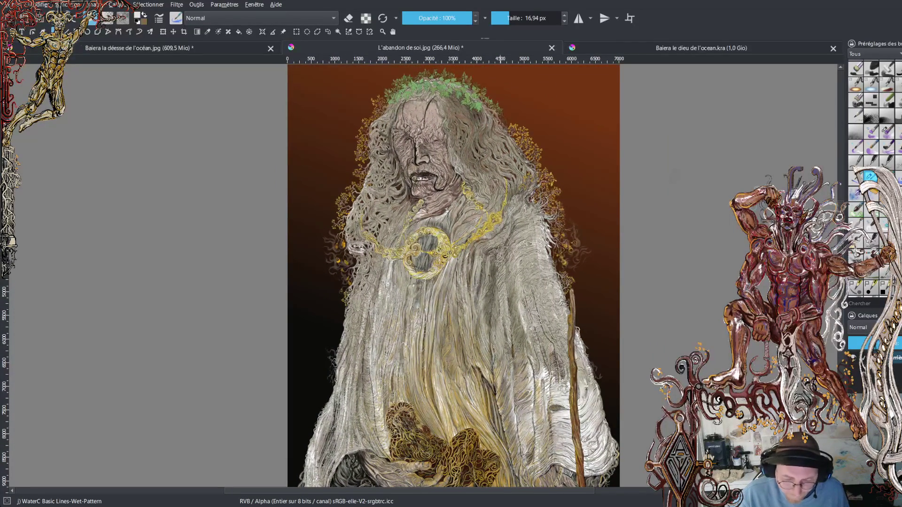
scroll(465, 235, "up", 2)
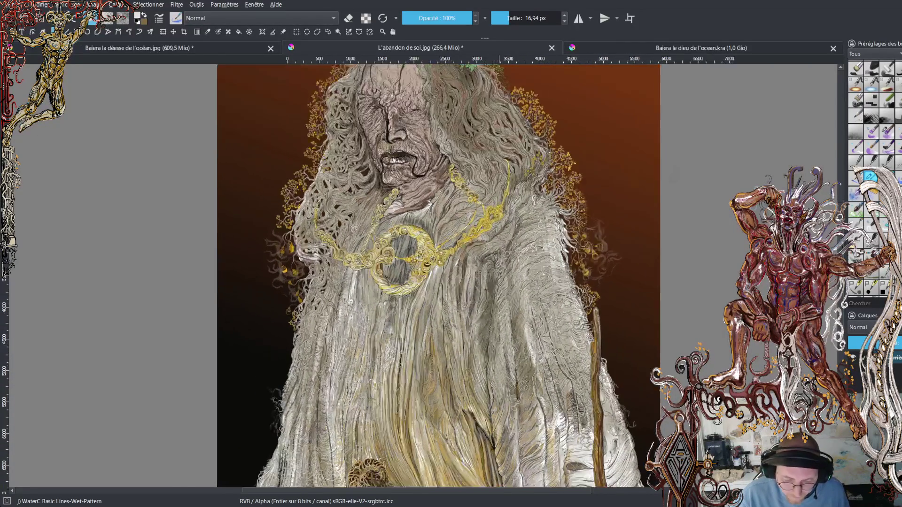
scroll(465, 235, "up", 2)
scroll(465, 235, "up", 2)
scroll(465, 234, "up", 2)
mouse_move(611, 423)
left_mouse_down()
mouse_move(399, 141)
mouse_move(329, 71)
left_mouse_up()
left_click_drag(329, 235, 329, 221)
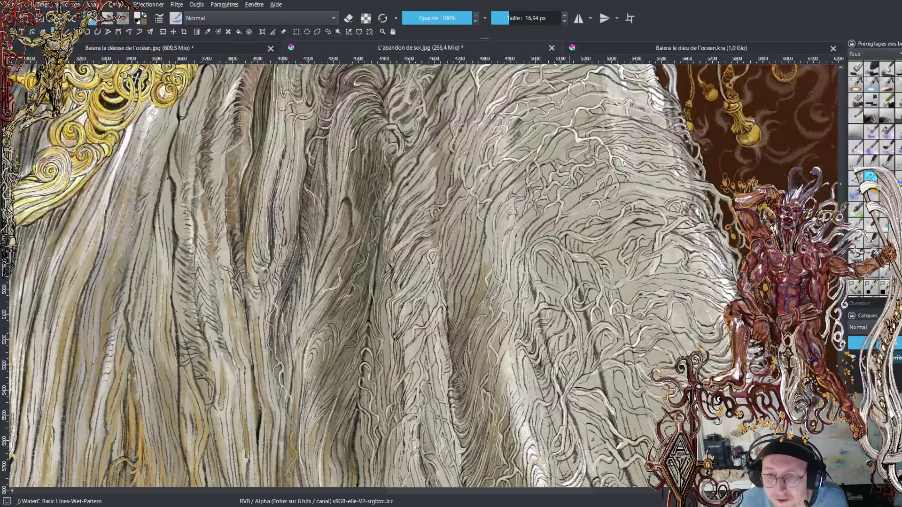
key("minus")
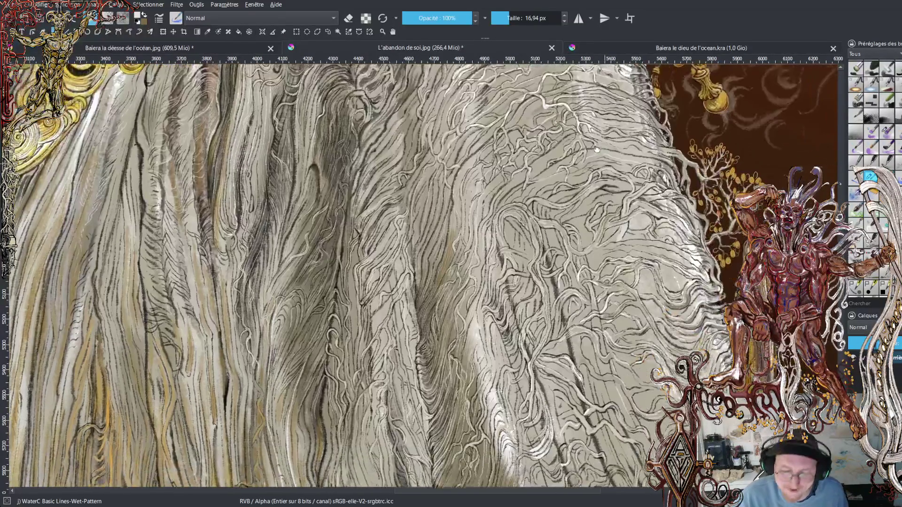
key("minus")
key("minus")
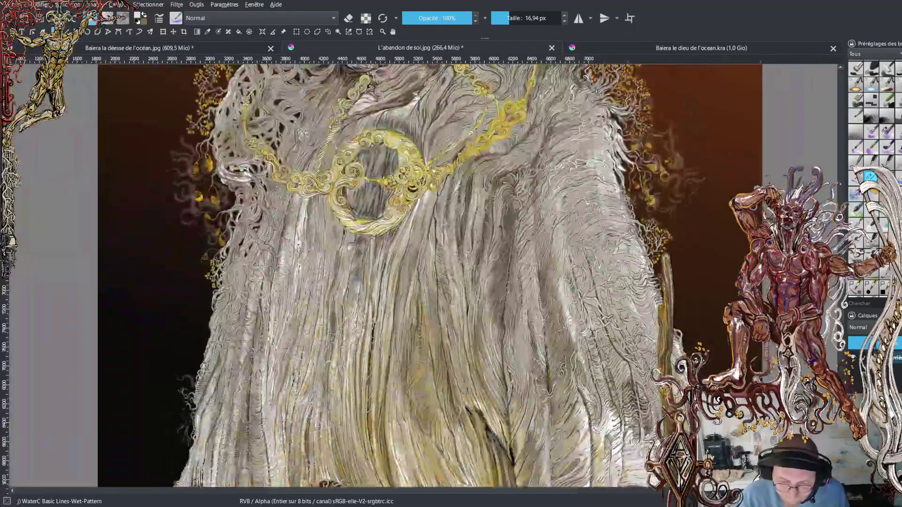
scroll(429, 275, "down", 2)
scroll(428, 275, "down", 2)
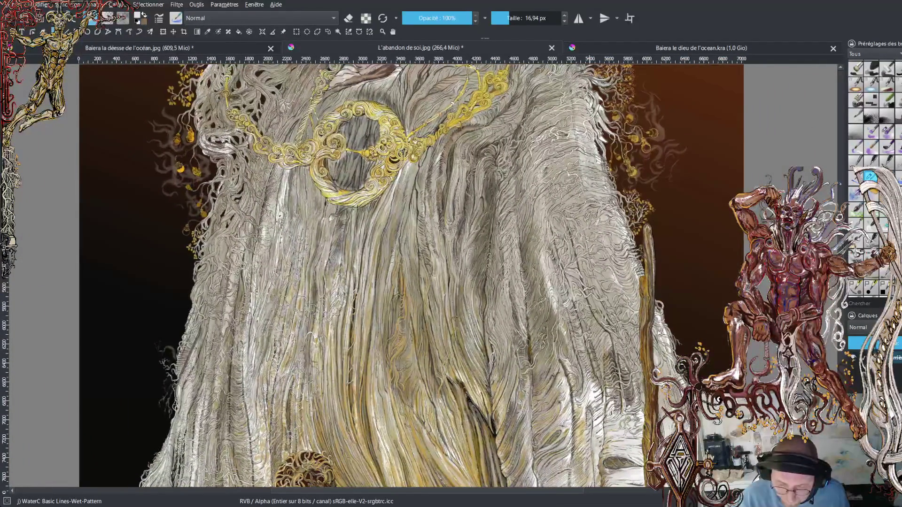
key("minus")
scroll(463, 275, "up", 1)
scroll(463, 276, "up", 1)
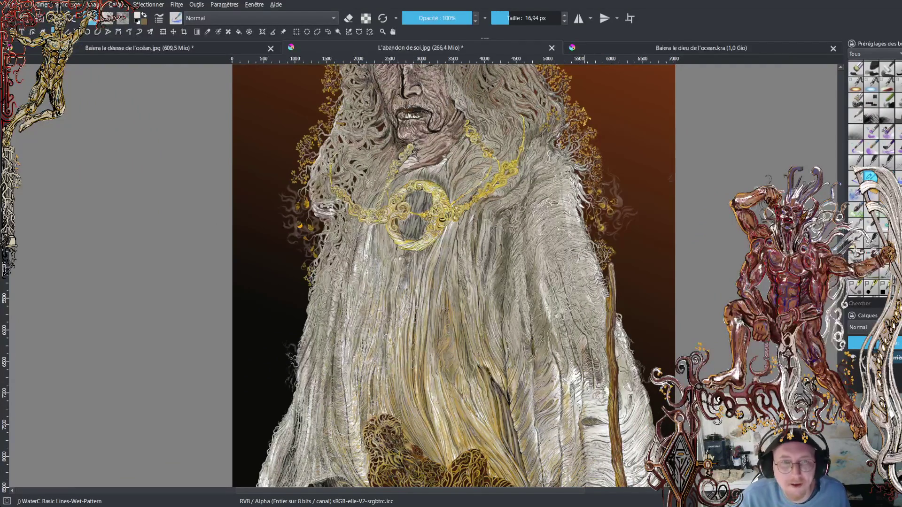
scroll(465, 275, "down", 1)
scroll(465, 275, "up", 1)
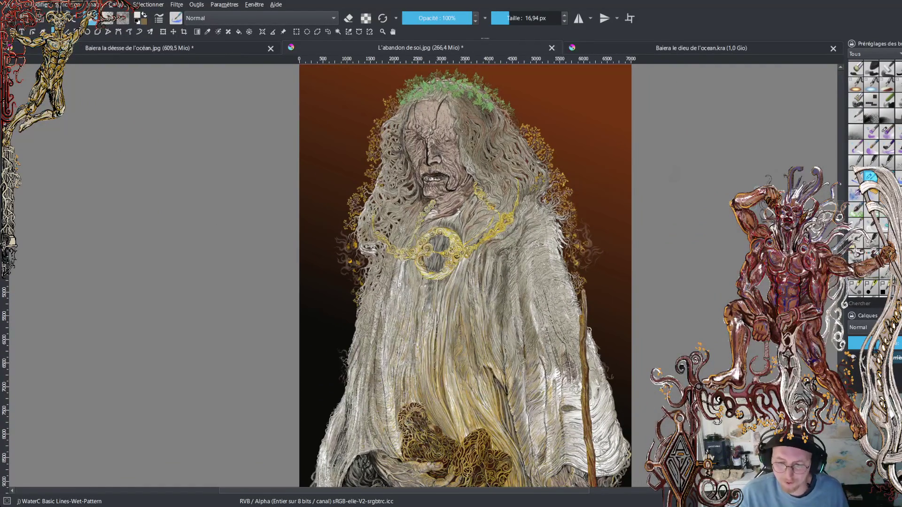
left_click(648, 47)
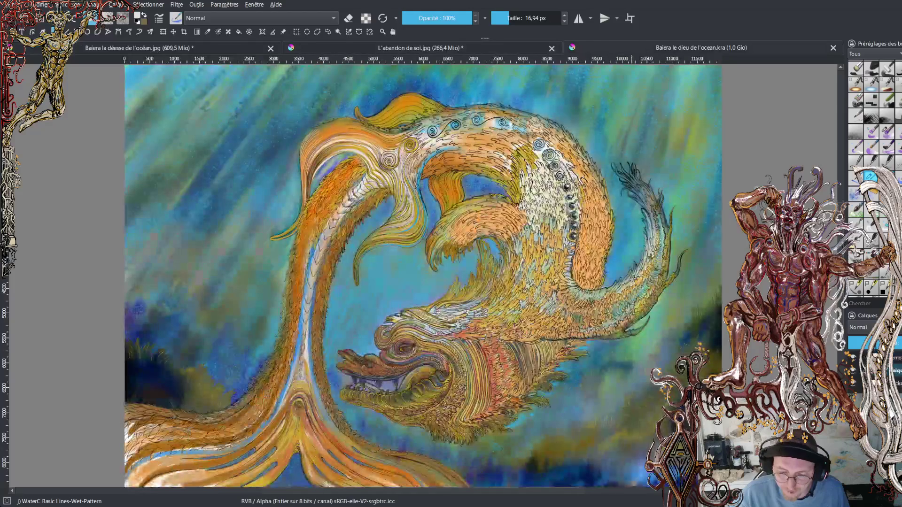
Scroll-zoom out from the dragon's eye and pan left across the blue ocean-dragon painting.
scroll(404, 343, "up", 4)
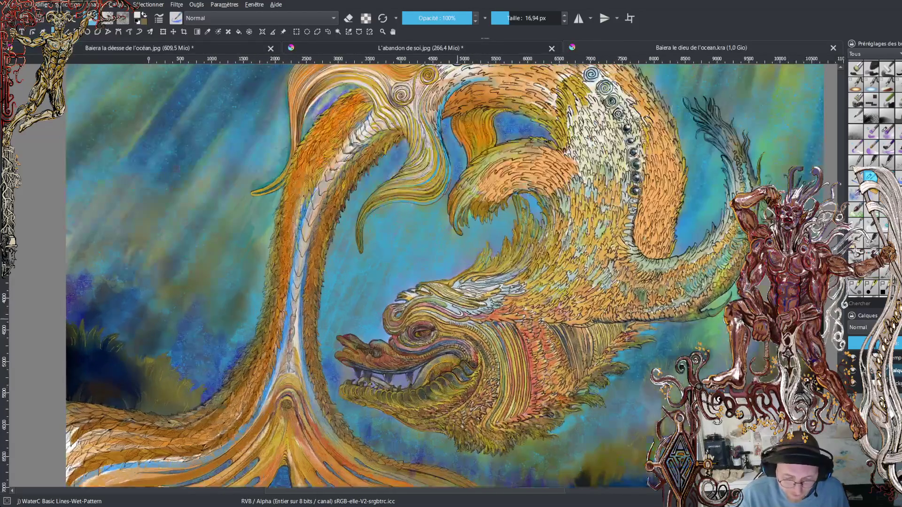
scroll(371, 442, "up", 1)
scroll(372, 442, "up", 1)
scroll(371, 442, "up", 1)
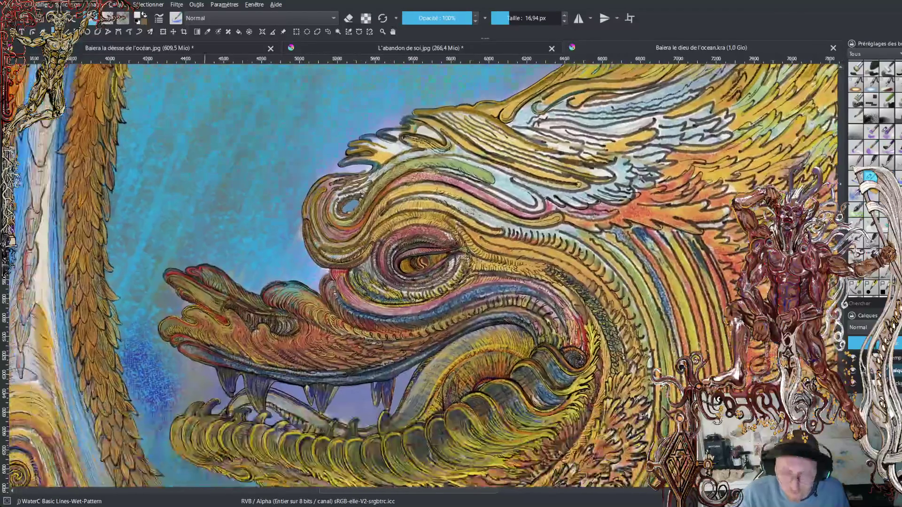
scroll(371, 441, "up", 1)
scroll(390, 293, "up", 1)
scroll(390, 293, "up", 1)
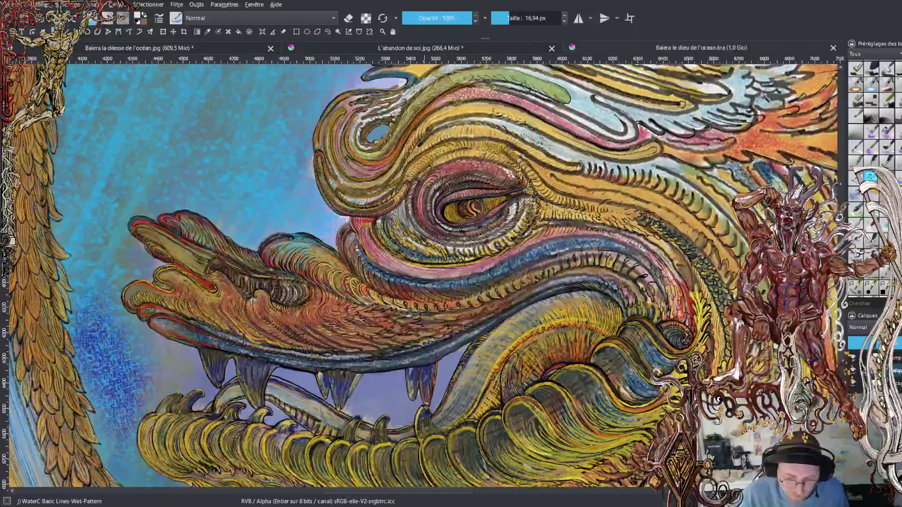
scroll(423, 273, "left", 2)
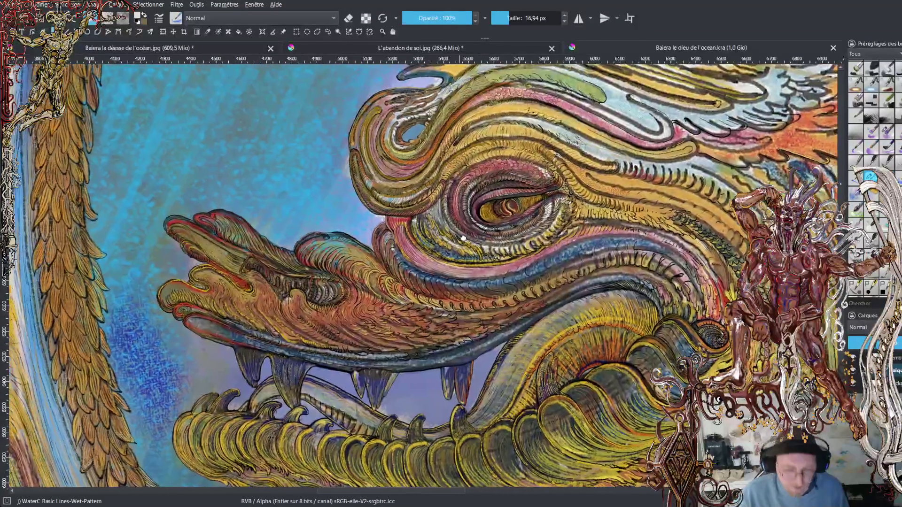
scroll(423, 273, "left", 1)
scroll(279, 279, "up", 1)
scroll(279, 279, "up", 1)
scroll(279, 280, "up", 1)
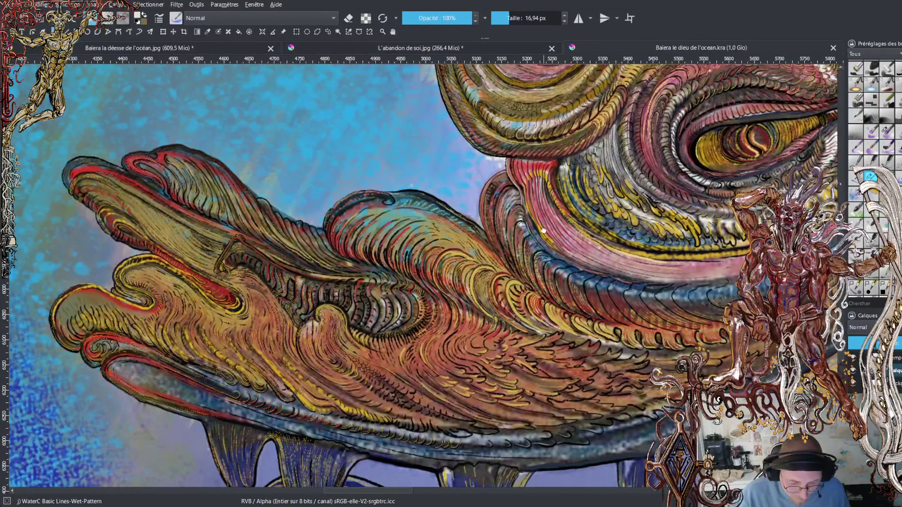
Adjust the zoom and center the whole ocean-dragon painting, then bring up the fire-dragon painting.
scroll(423, 273, "down", 1)
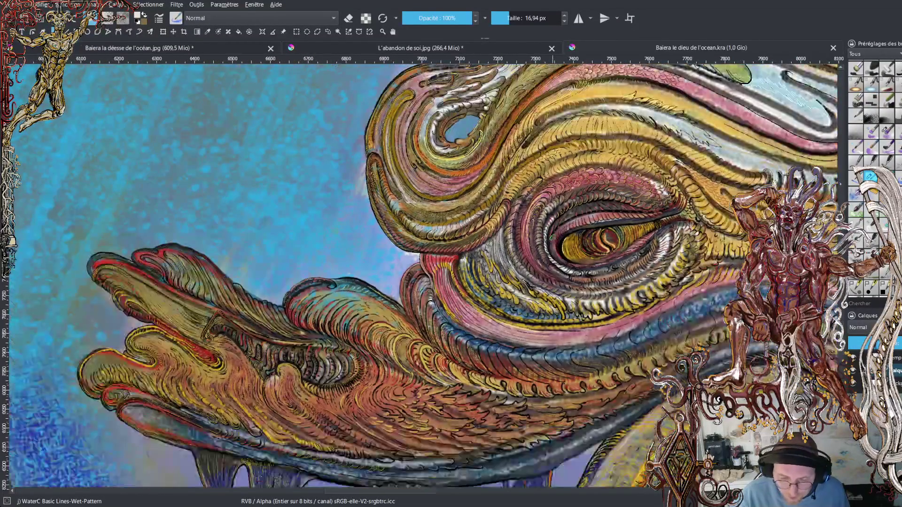
scroll(550, 237, "down", 1)
scroll(548, 235, "down", 1)
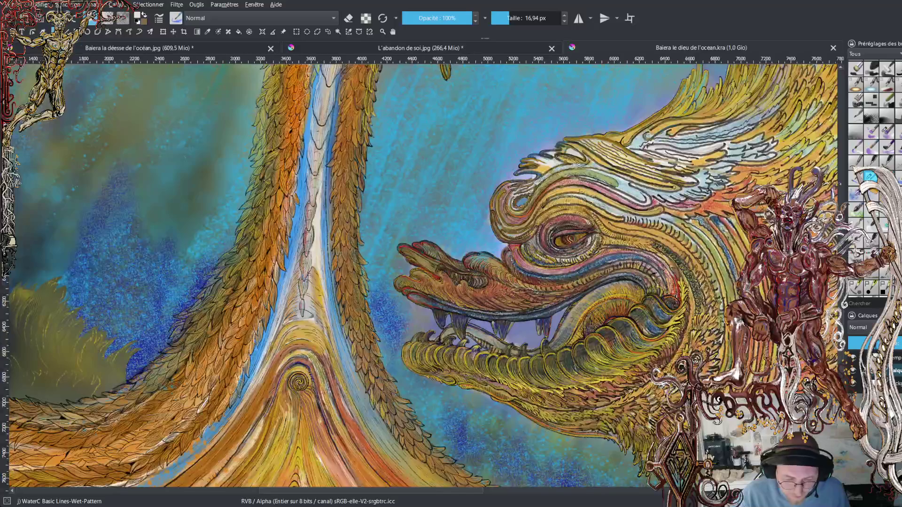
scroll(547, 235, "down", 1)
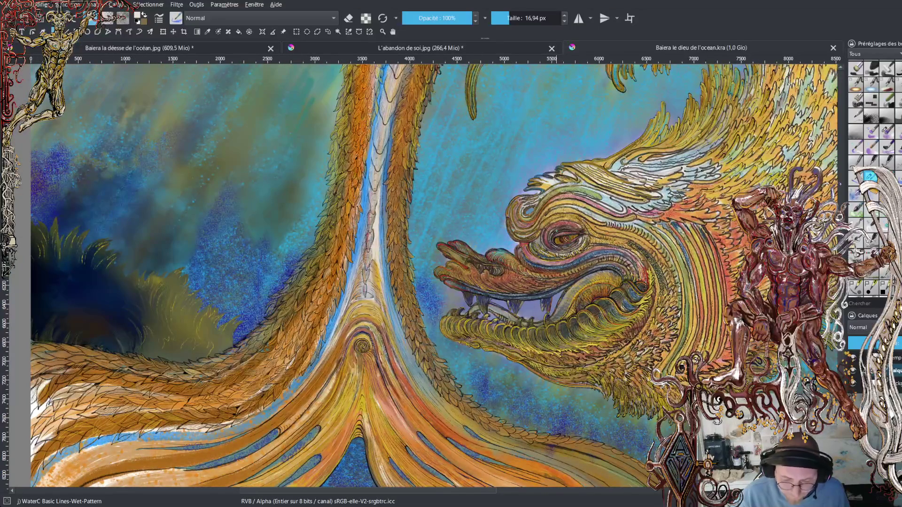
scroll(547, 234, "down", 2)
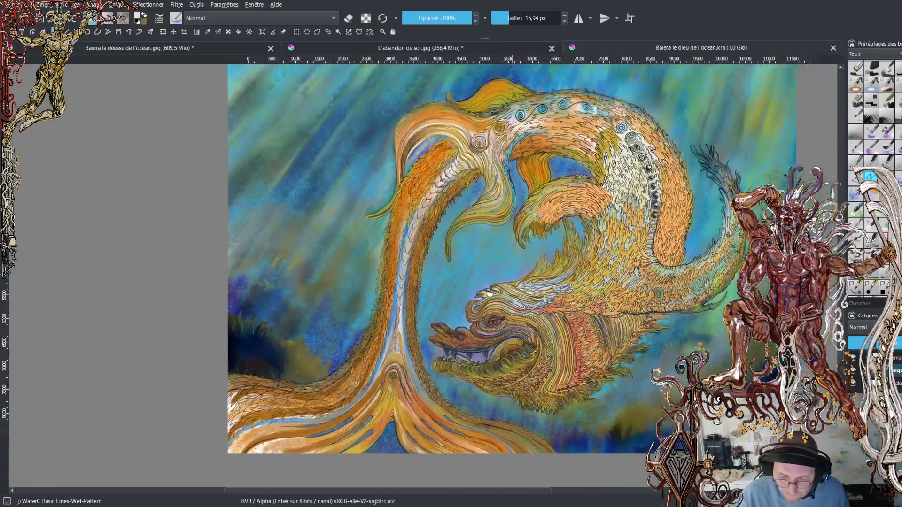
left_click_drag(547, 234, 444, 324)
left_click(155, 47)
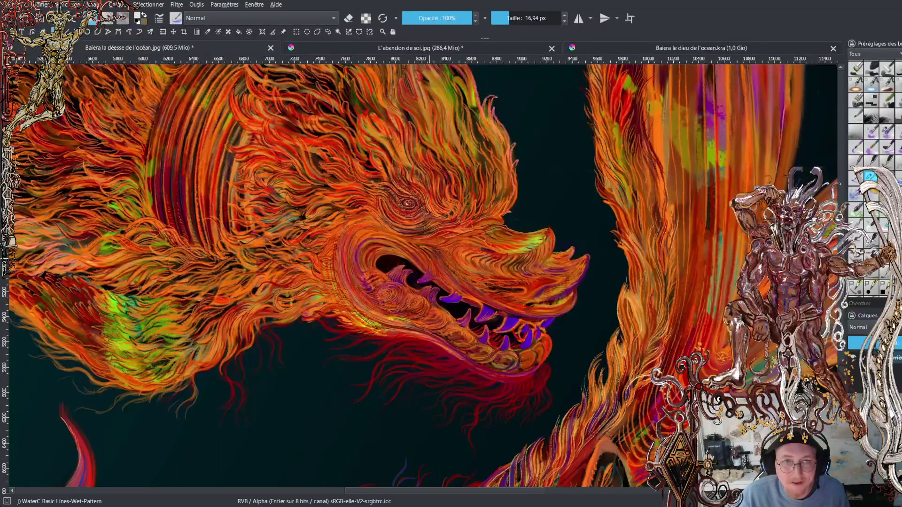
Zoom out on the fire dragon, showing its purple teeth, and shift the painting right.
scroll(430, 259, "up", 1)
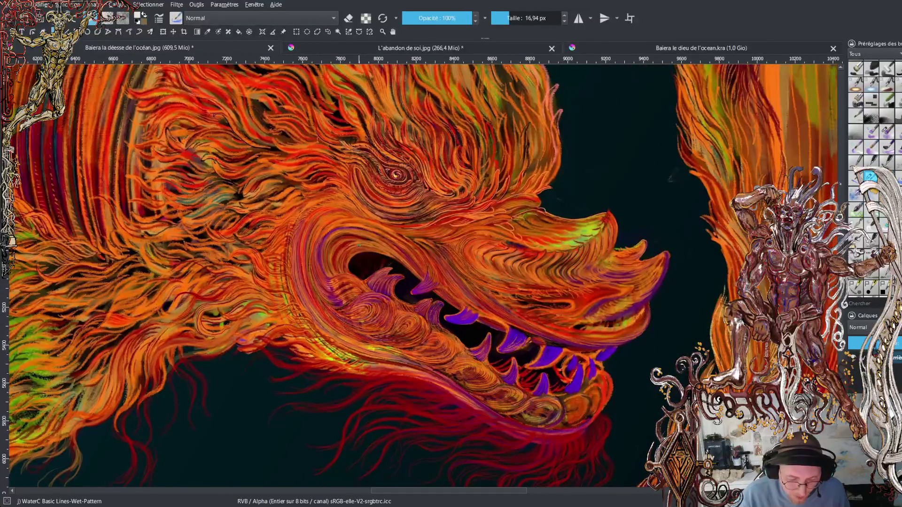
scroll(360, 245, "up", 2)
left_click_drag(429, 318, 399, 195)
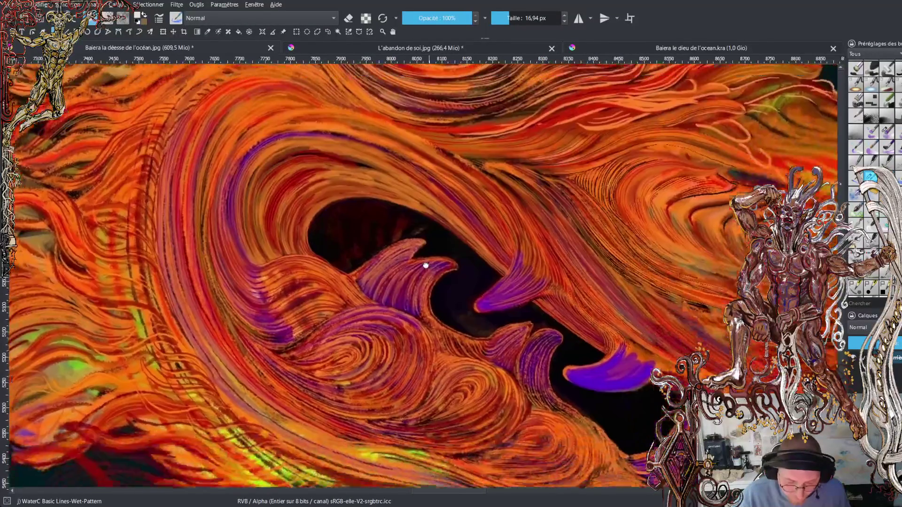
scroll(400, 196, "down", 1)
scroll(400, 196, "down", 1)
scroll(400, 196, "down", 1)
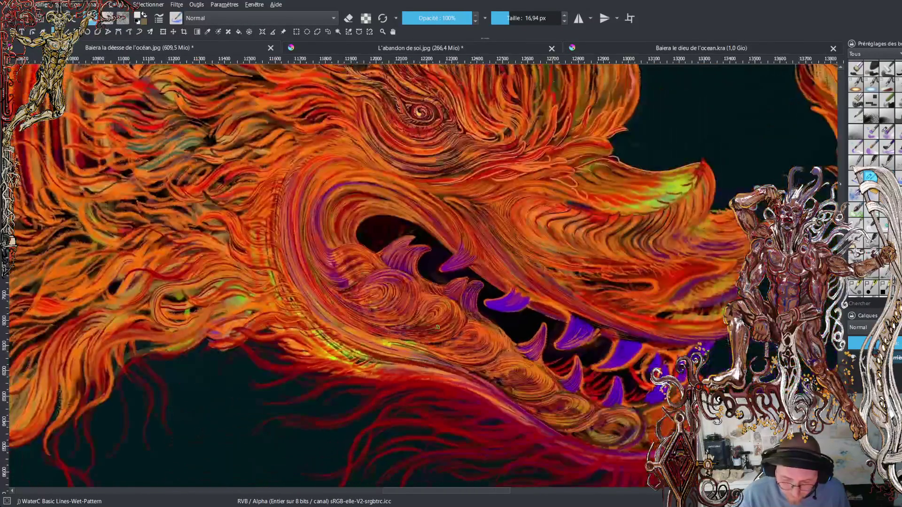
scroll(399, 196, "down", 1)
scroll(422, 272, "down", 1)
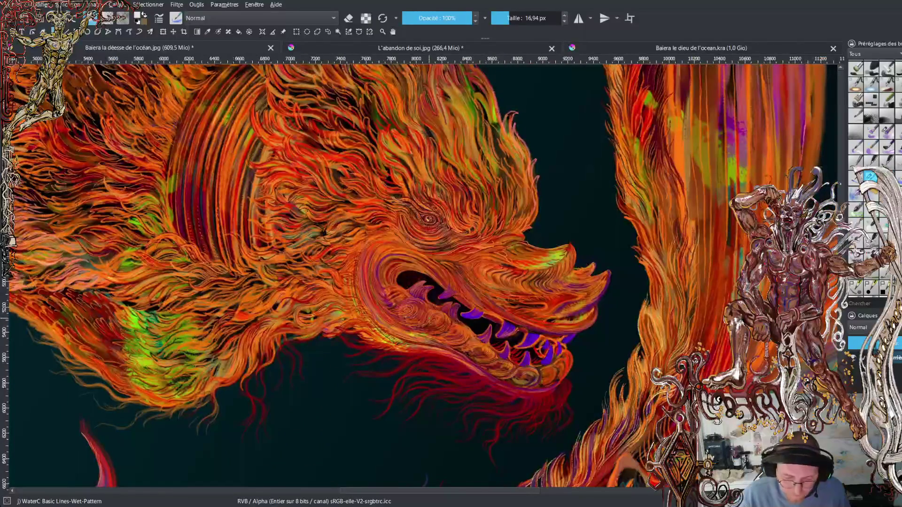
scroll(422, 273, "down", 1)
scroll(423, 272, "down", 1)
scroll(423, 272, "down", 1)
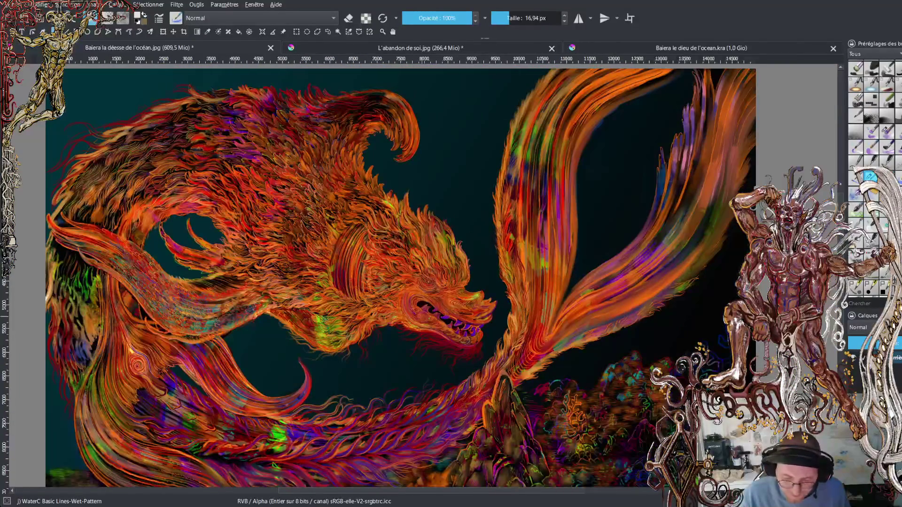
left_click_drag(423, 282, 456, 273)
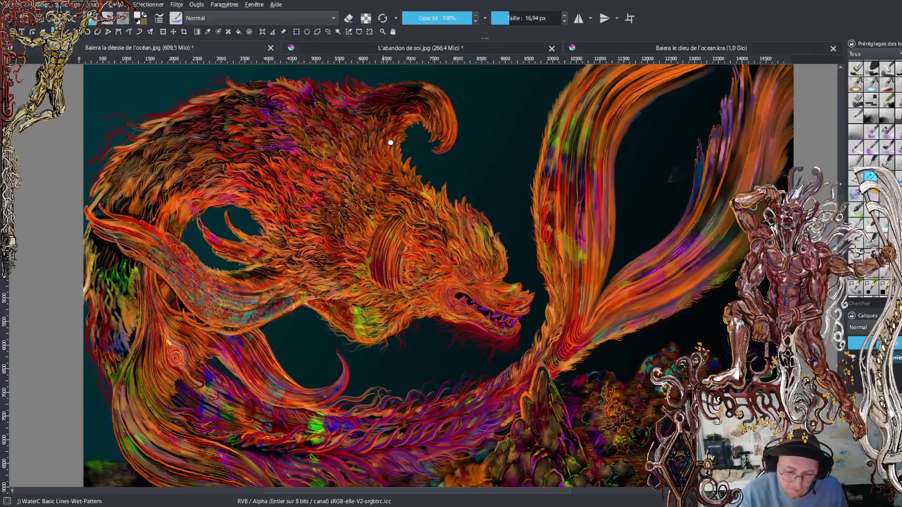
left_click_drag(389, 141, 474, 119)
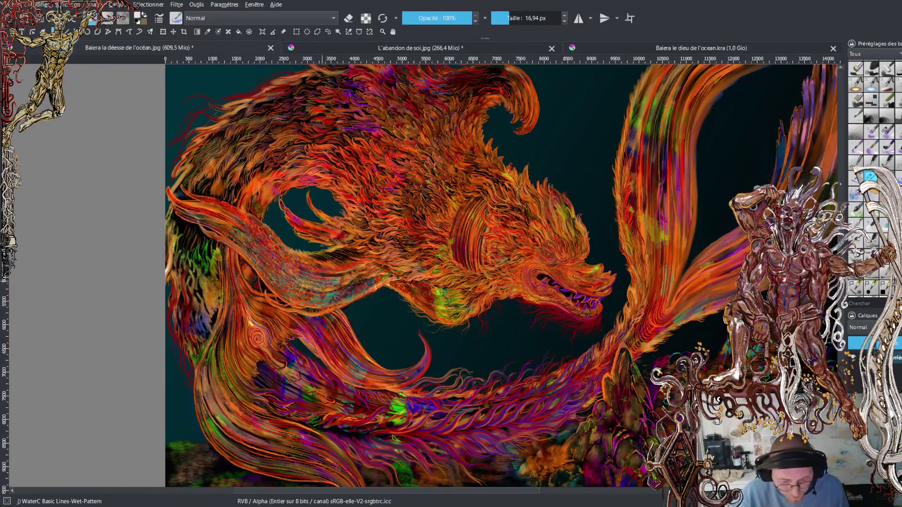
Zoom in and pan along the feathered wing and flame-like feathers back to the head.
scroll(329, 282, "up", 1)
scroll(329, 282, "up", 2)
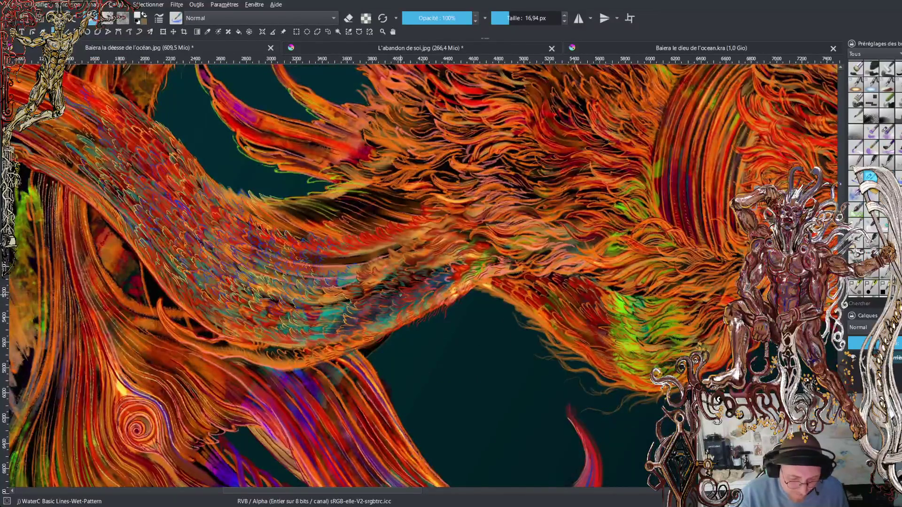
scroll(401, 263, "up", 1)
scroll(383, 304, "up", 1)
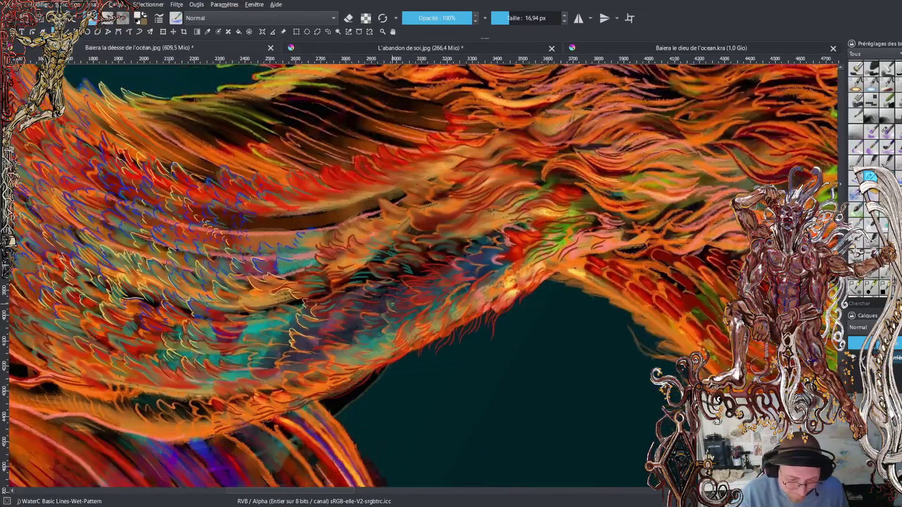
scroll(383, 303, "up", 1)
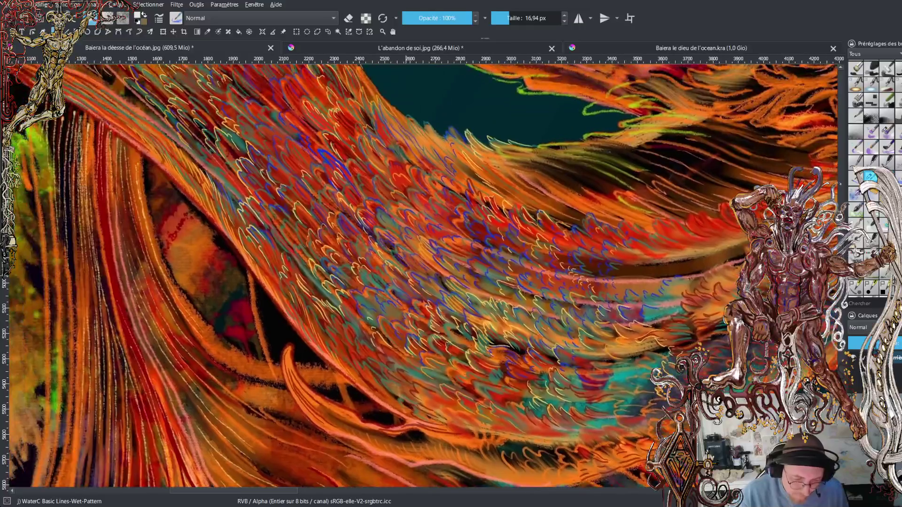
left_click_drag(376, 282, 545, 366)
scroll(423, 272, "up", 1)
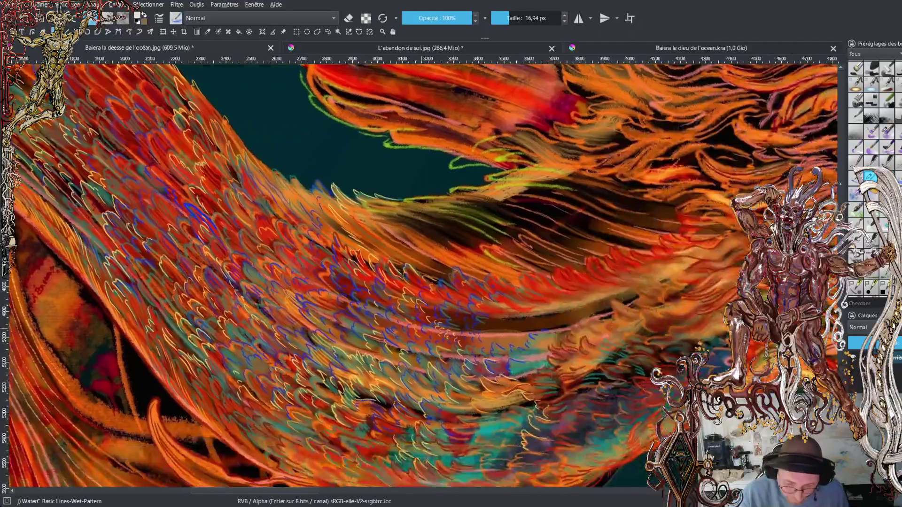
scroll(422, 272, "down", 2)
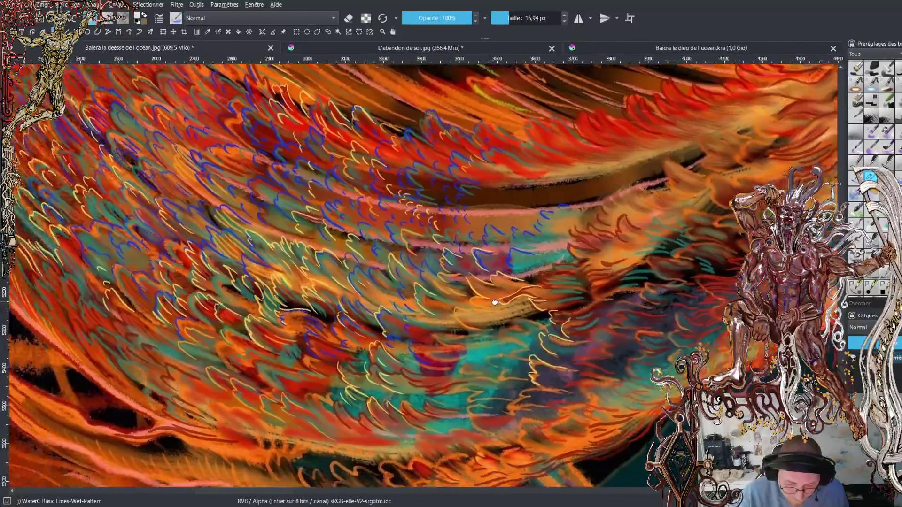
scroll(329, 263, "down", 1)
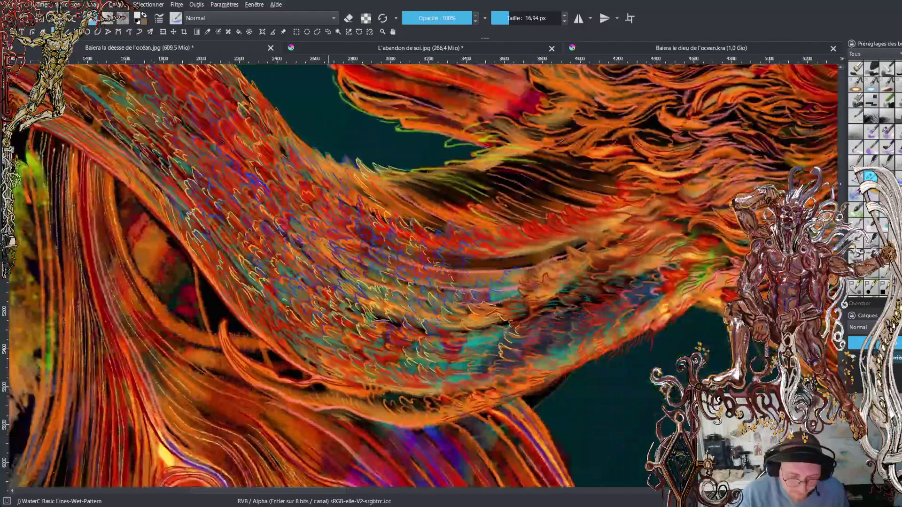
left_click_drag(342, 228, 426, 425)
mouse_move(398, 193)
left_mouse_down()
mouse_move(336, 304)
mouse_move(242, 372)
mouse_move(127, 407)
mouse_move(24, 380)
left_mouse_up()
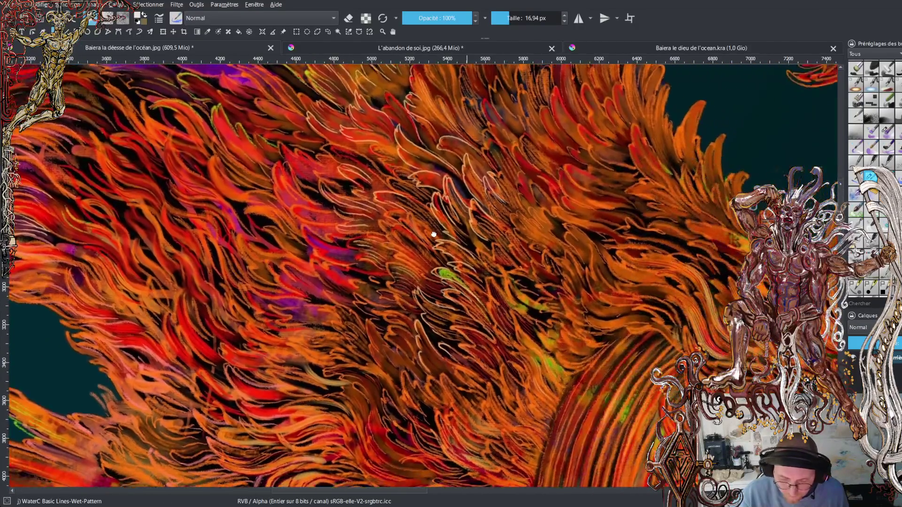
left_click_drag(434, 234, 163, 103)
mouse_move(572, 389)
left_mouse_down()
mouse_move(483, 322)
mouse_move(360, 136)
left_mouse_up()
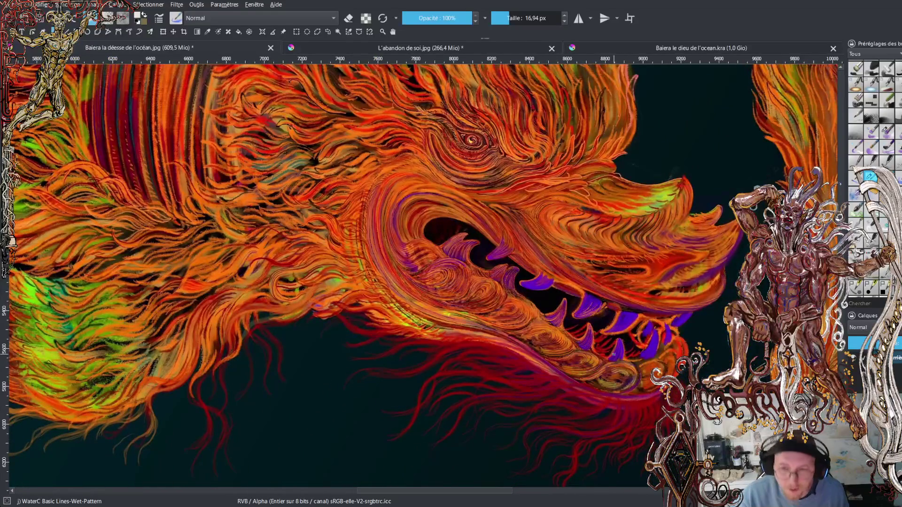
Center on the dragon's purple teeth and fine-tune the zoom to inspect the head's brushwork.
scroll(533, 198, "down", 2)
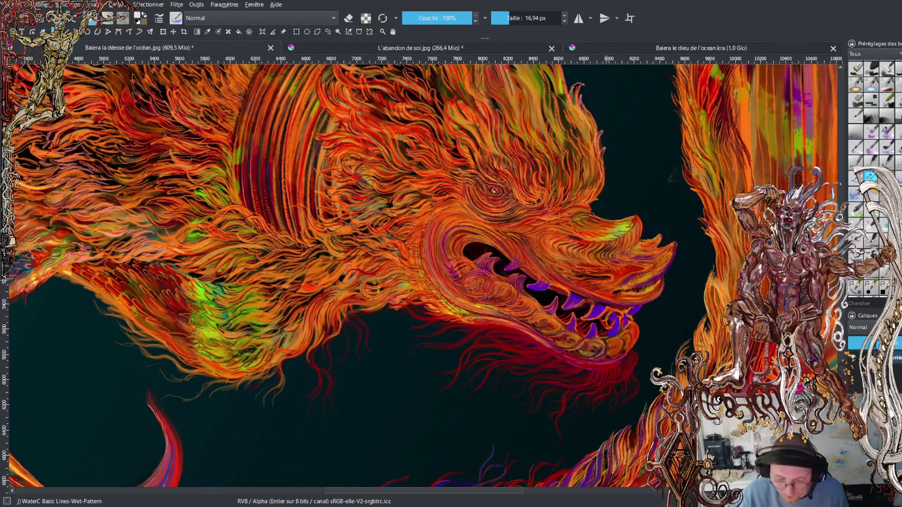
scroll(609, 278, "up", 2)
scroll(576, 315, "up", 1)
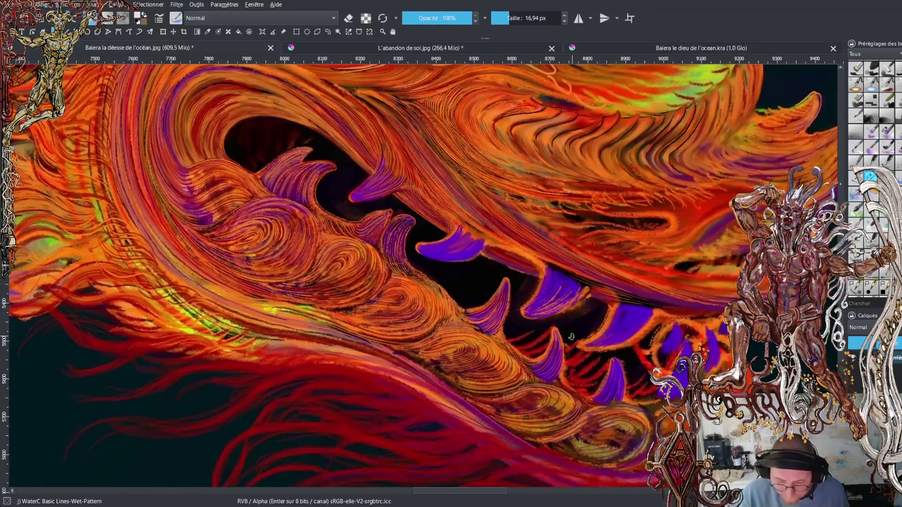
left_click_drag(576, 315, 569, 267)
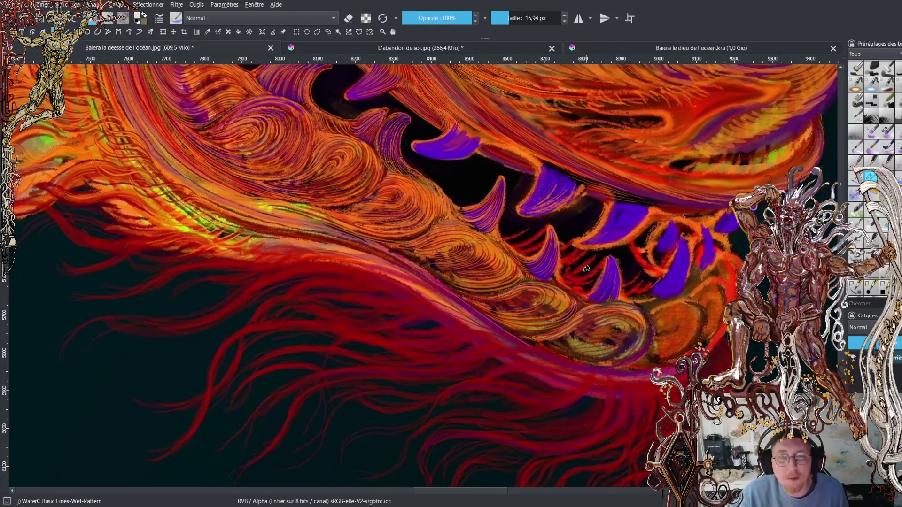
scroll(621, 282, "down", 2)
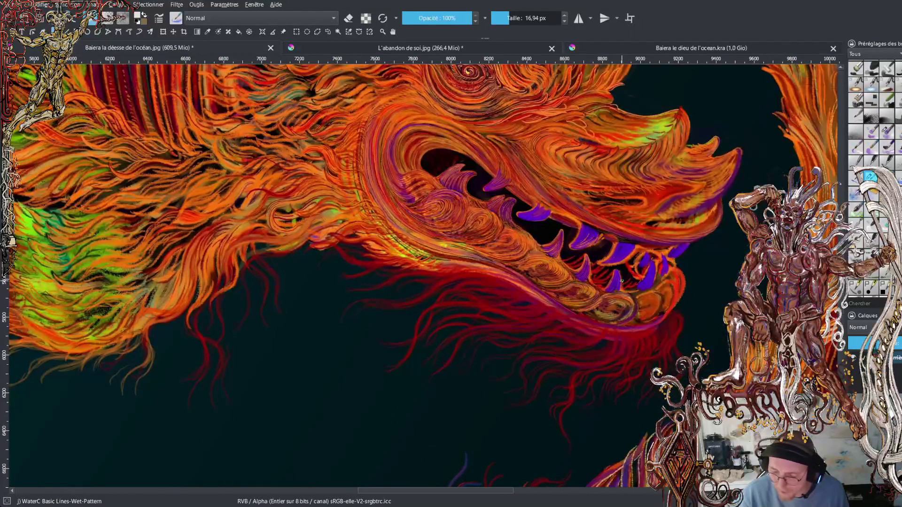
scroll(622, 281, "down", 1)
scroll(601, 275, "down", 1)
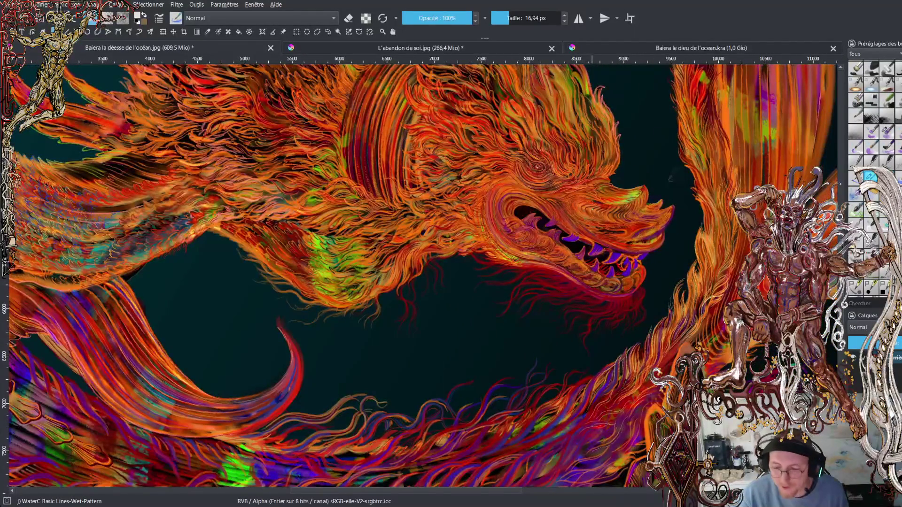
left_click_drag(554, 207, 608, 277)
left_click_drag(571, 206, 629, 289)
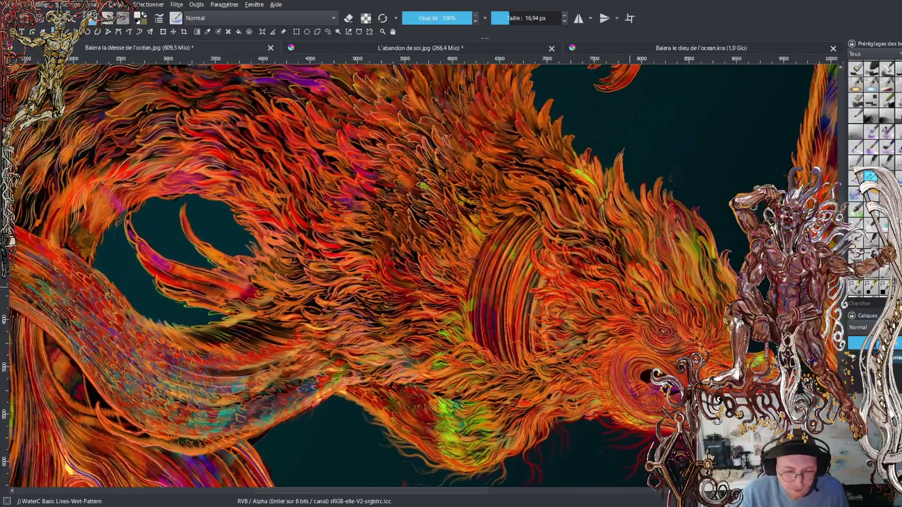
scroll(629, 289, "down", 1)
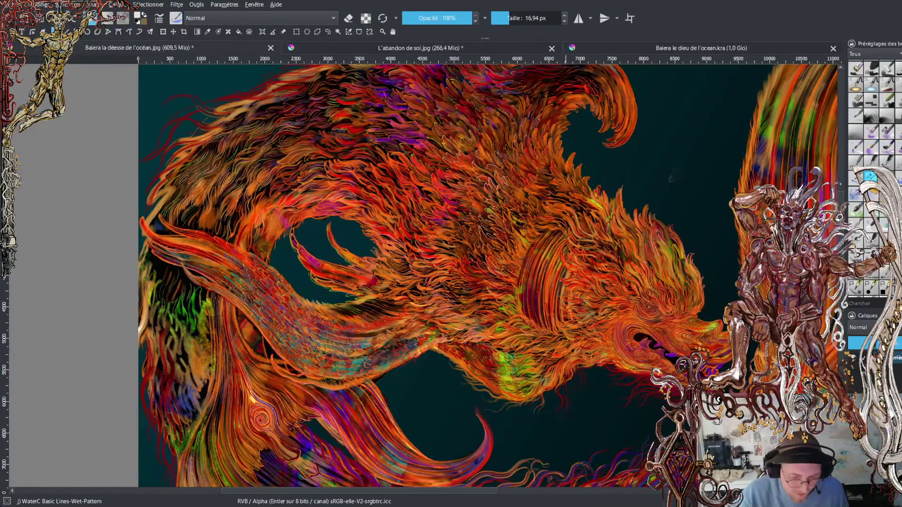
mouse_move(598, 244)
left_mouse_down()
mouse_move(551, 206)
mouse_move(510, 240)
left_mouse_up()
scroll(551, 207, "down", 1)
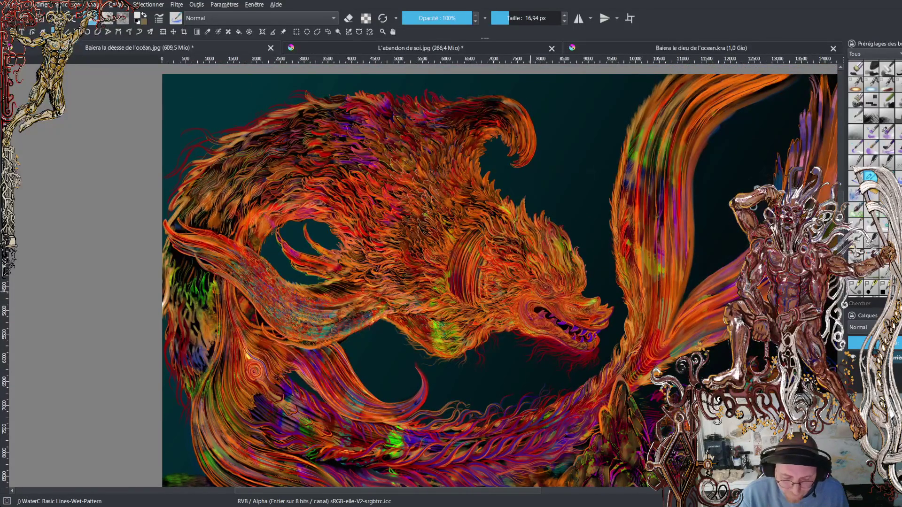
scroll(542, 296, "up", 3)
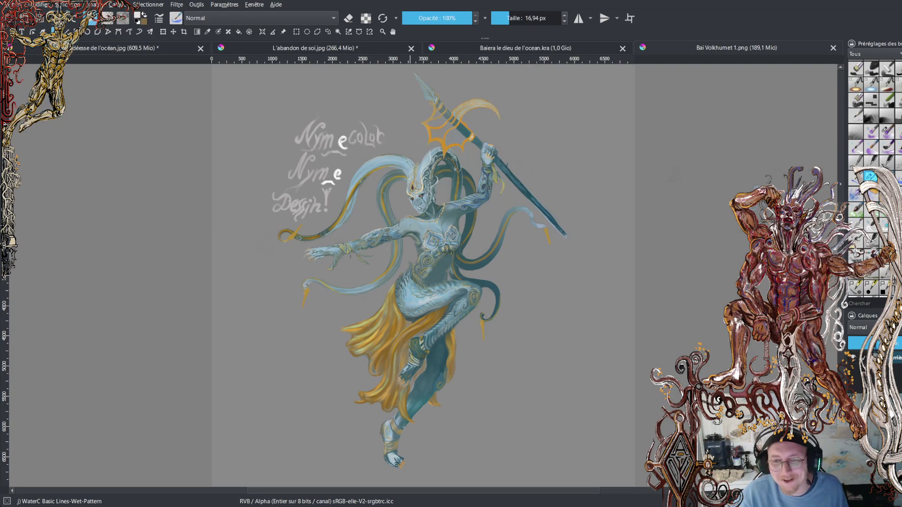
Zoom in on the blue dancer, then zoom back out and pan to the lettering beside it.
scroll(414, 200, "up", 1)
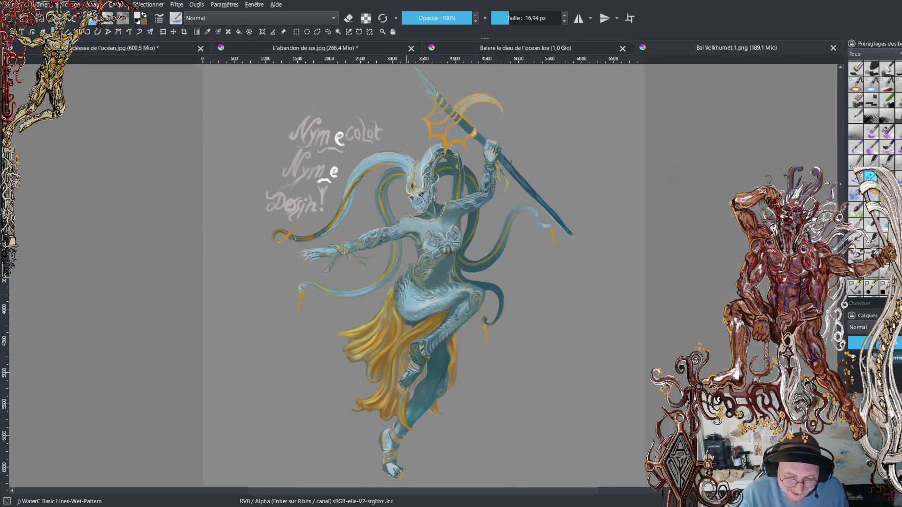
scroll(419, 199, "up", 2)
scroll(414, 228, "up", 1)
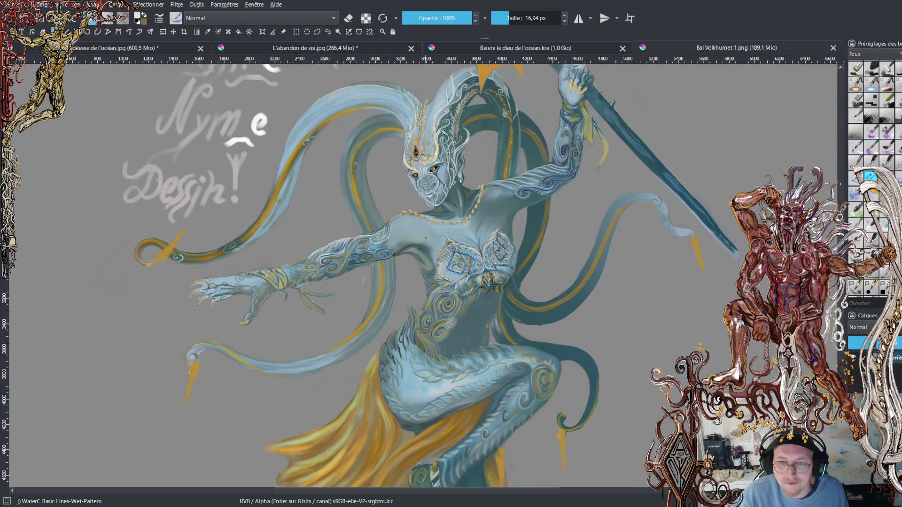
scroll(425, 238, "up", 1)
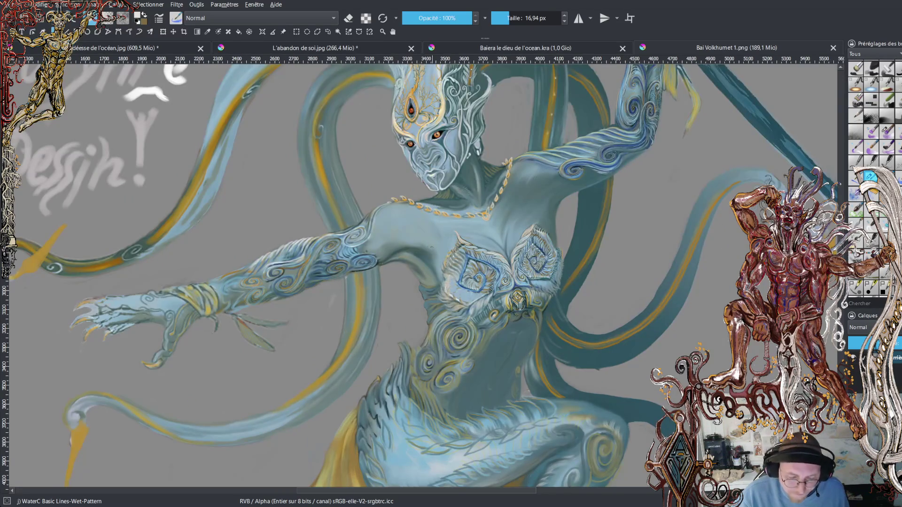
scroll(426, 238, "up", 1)
scroll(426, 238, "down", 1)
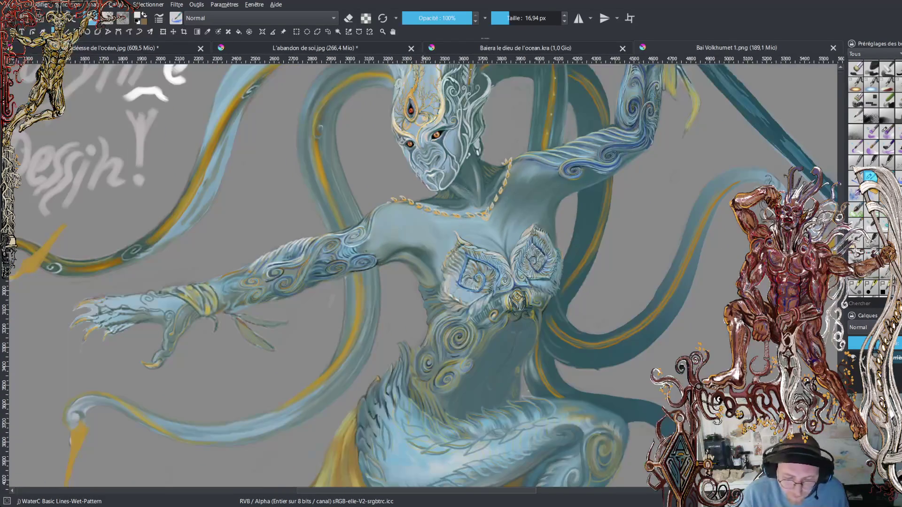
scroll(425, 238, "down", 1)
left_click_drag(226, 300, 526, 301)
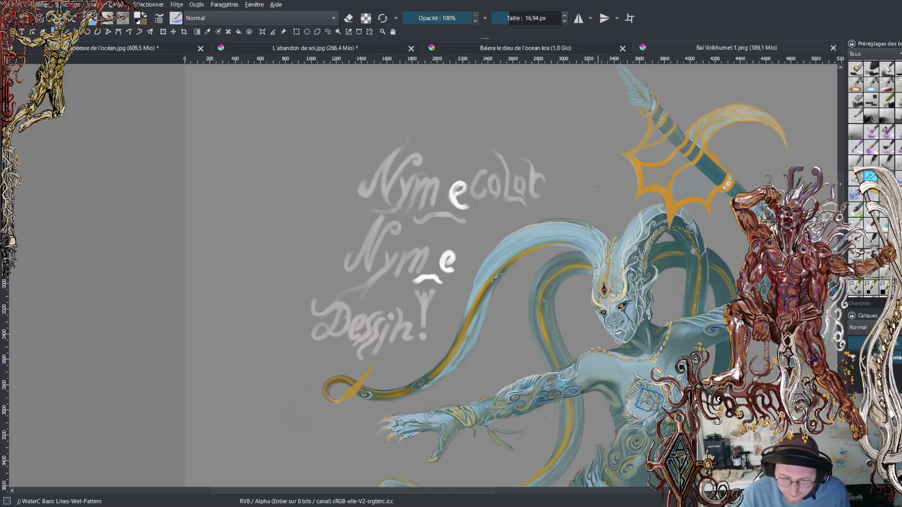
Scroll-zoom in on the dancer's masked face and ornamented chest.
scroll(519, 289, "up", 3)
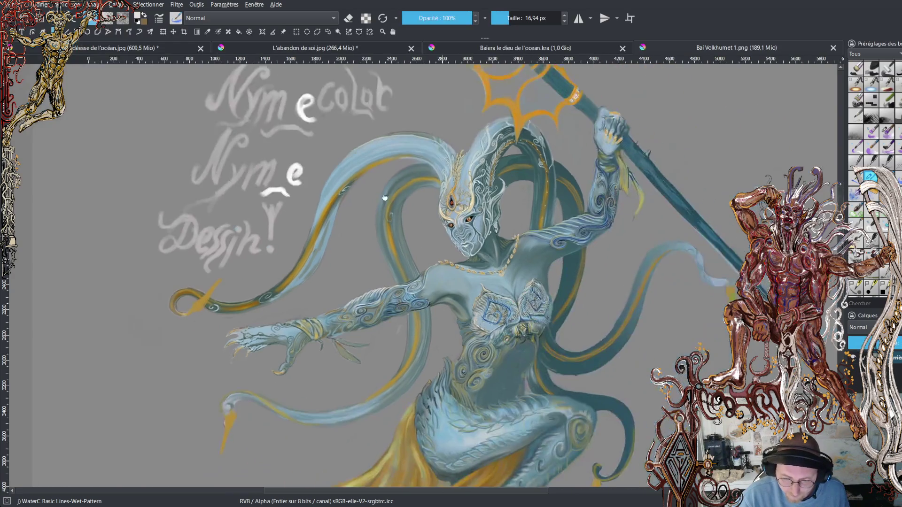
scroll(446, 211, "up", 1)
scroll(446, 211, "up", 1)
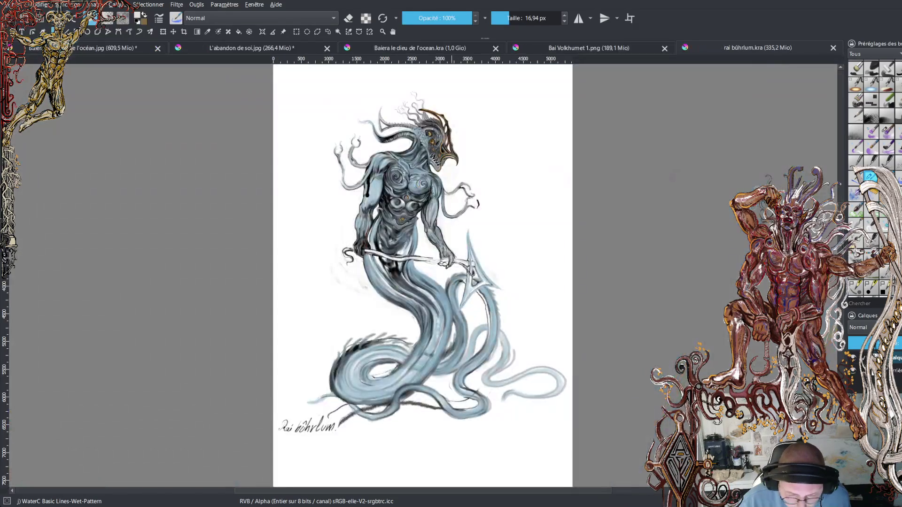
Zoom in and frame the view around the grey creature's head.
scroll(403, 278, "up", 2)
scroll(403, 279, "up", 2)
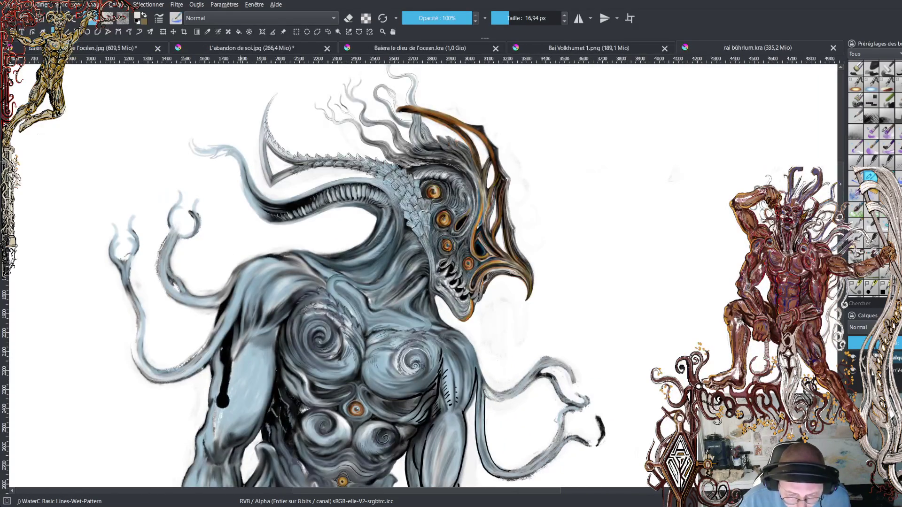
scroll(409, 254, "up", 1)
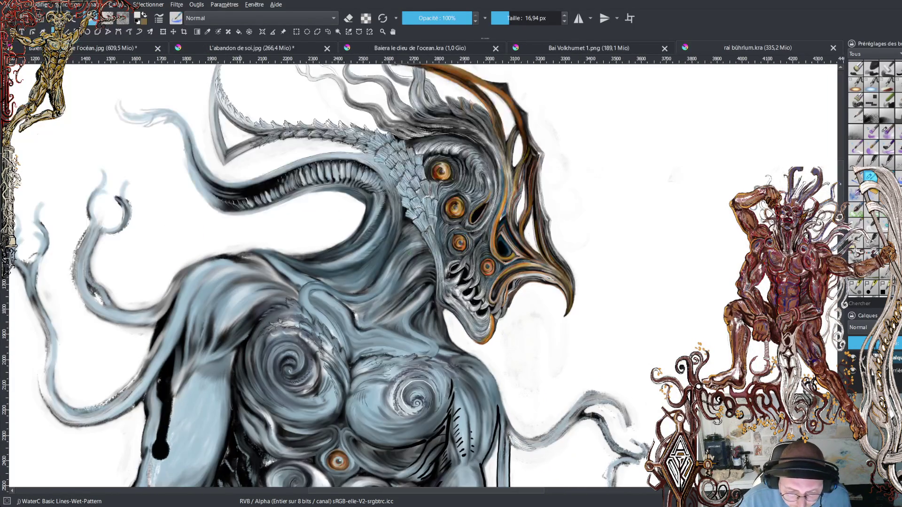
scroll(408, 254, "up", 1)
scroll(408, 253, "up", 1)
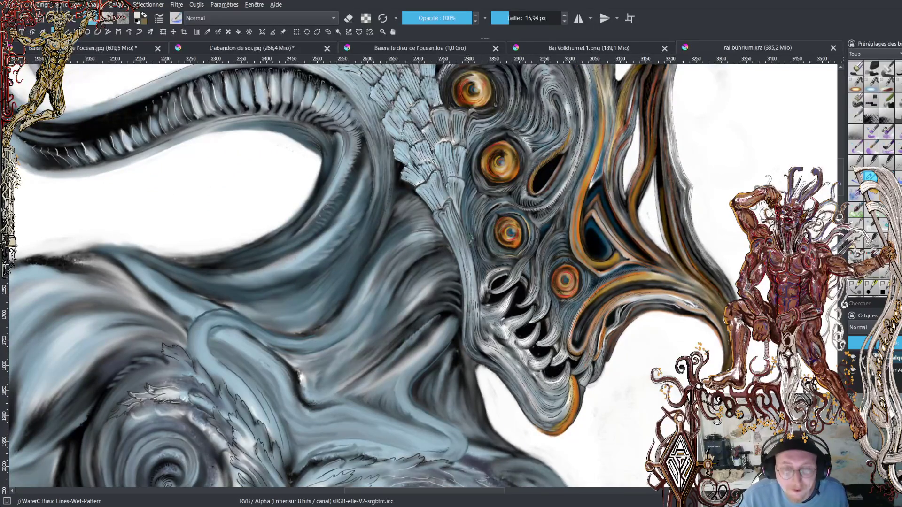
left_click_drag(489, 243, 437, 286)
Zoom back out and recentre the whole creature page.
scroll(459, 259, "down", 1)
scroll(460, 259, "down", 1)
scroll(462, 249, "down", 1)
scroll(467, 235, "down", 2)
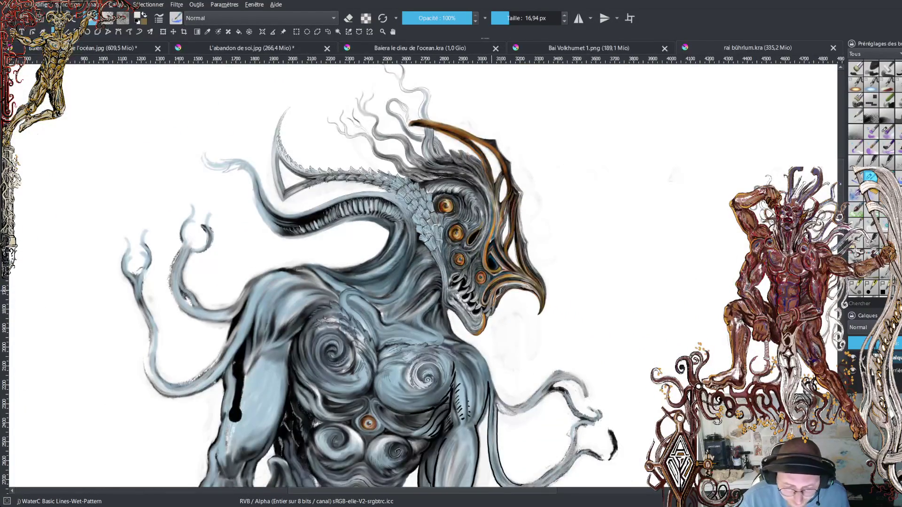
scroll(461, 245, "down", 2)
scroll(461, 244, "up", 1)
scroll(465, 245, "down", 1)
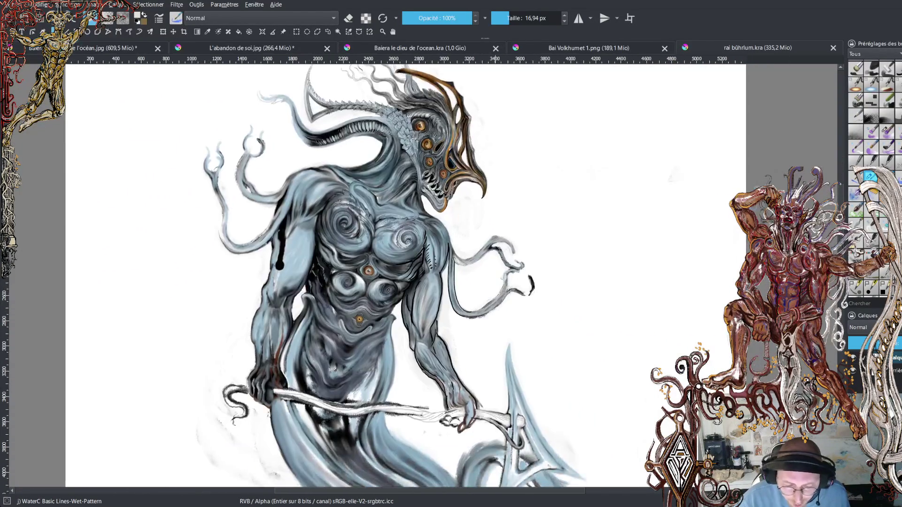
scroll(465, 244, "down", 1)
scroll(465, 244, "down", 2)
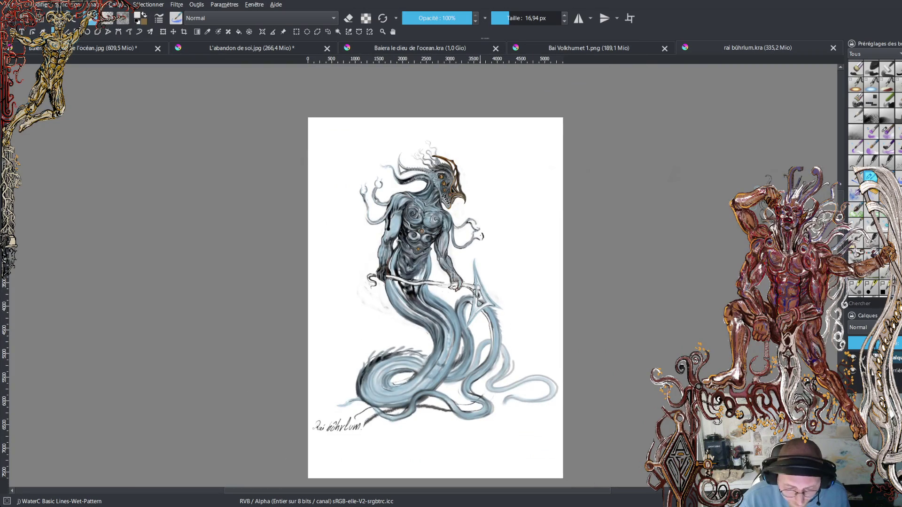
left_click_drag(478, 215, 480, 261)
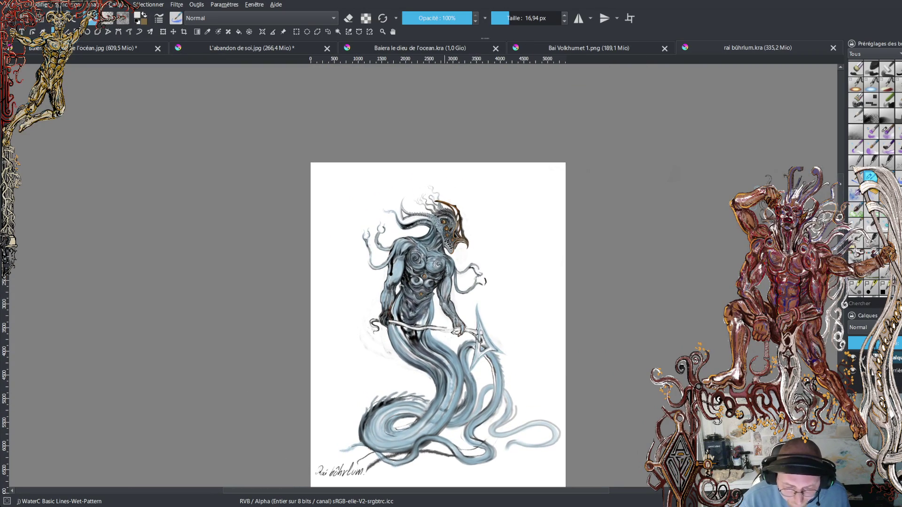
Zoom in again, centring the creature's lower eyes and mouth.
scroll(414, 273, "up", 2)
scroll(414, 272, "up", 2)
scroll(414, 275, "up", 1)
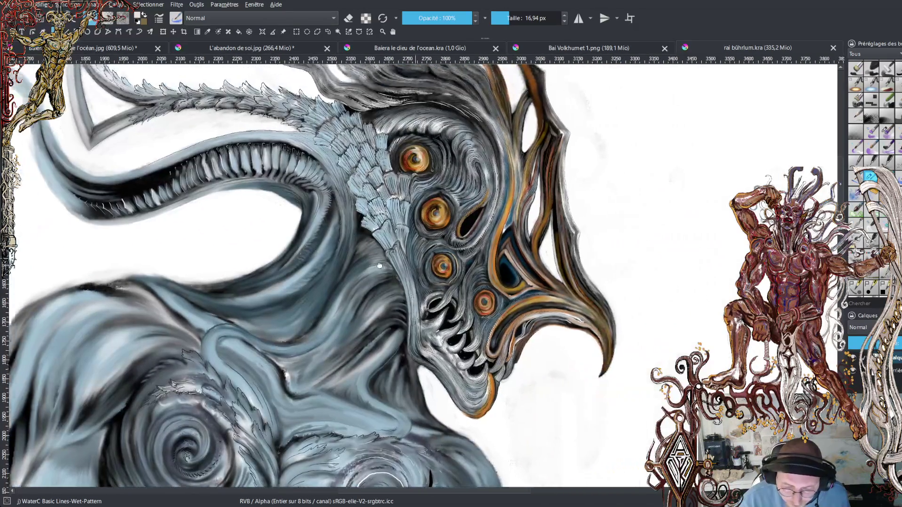
scroll(414, 276, "up", 1)
scroll(414, 276, "up", 2)
left_click_drag(484, 286, 397, 197)
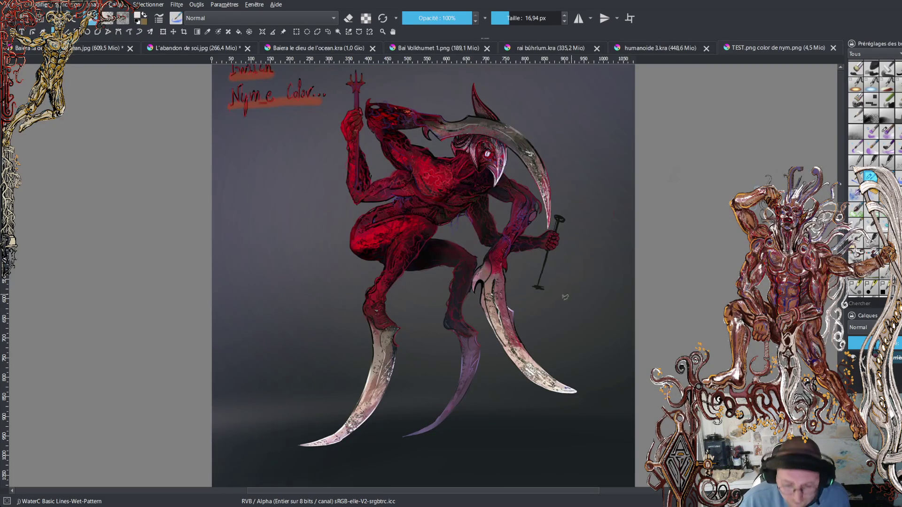
key("plus")
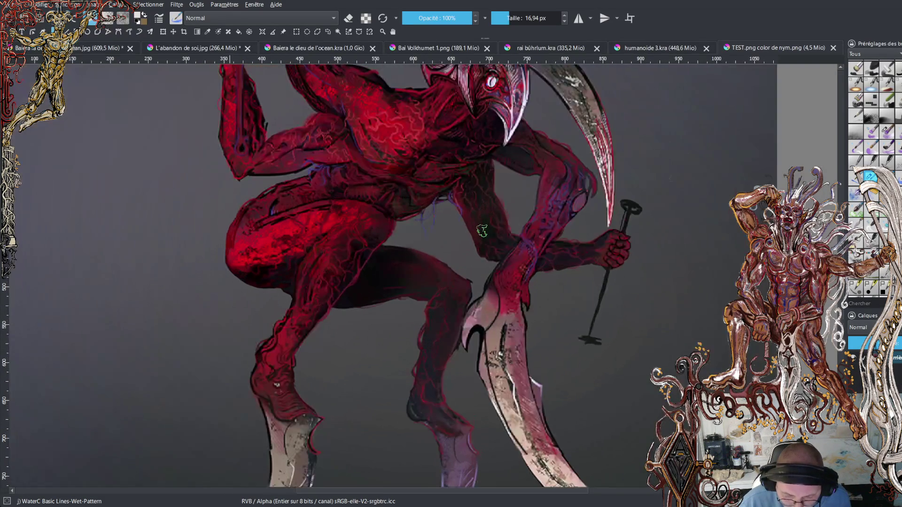
key("plus")
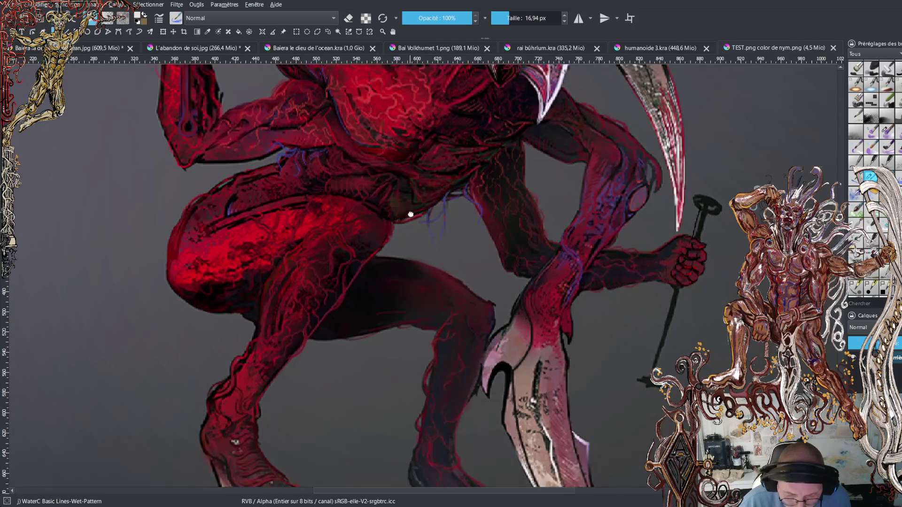
key("minus")
key("minus")
key("minus")
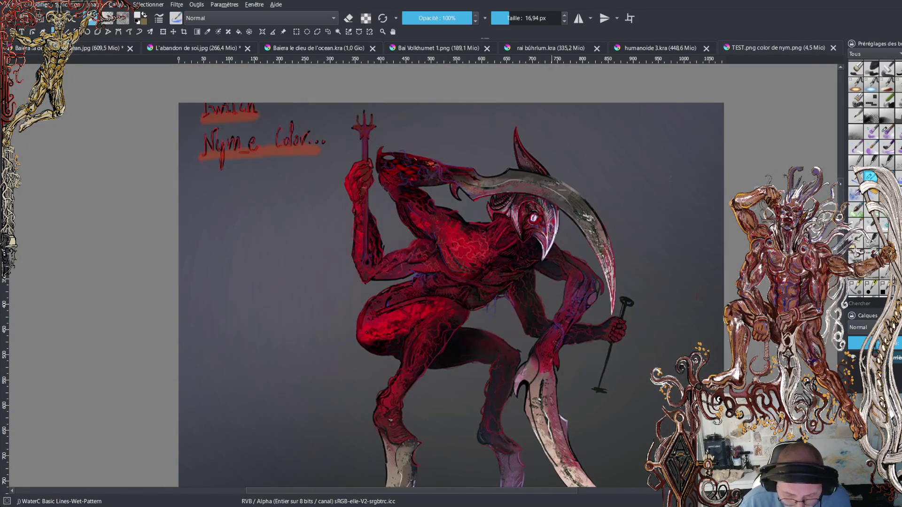
left_click(833, 48)
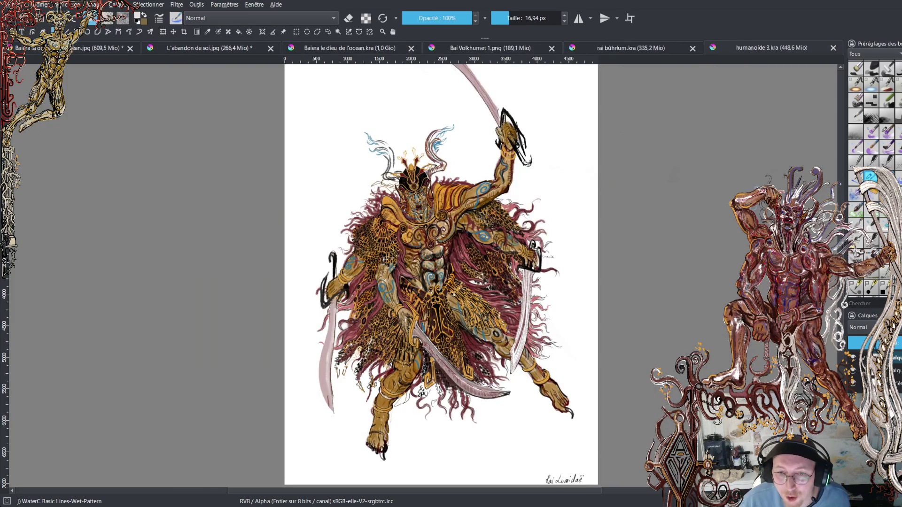
Zoom out slightly and recentre the golden warrior drawing.
scroll(514, 102, "down", 1)
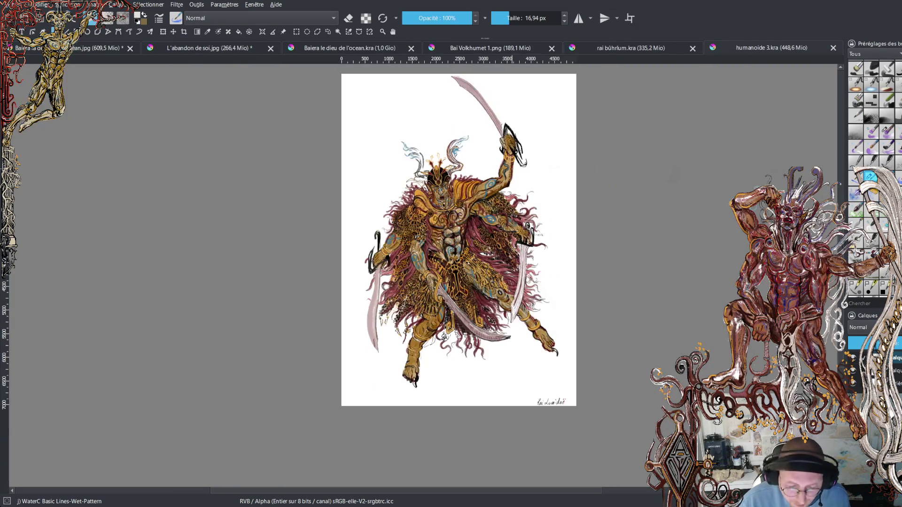
left_click_drag(459, 240, 447, 264)
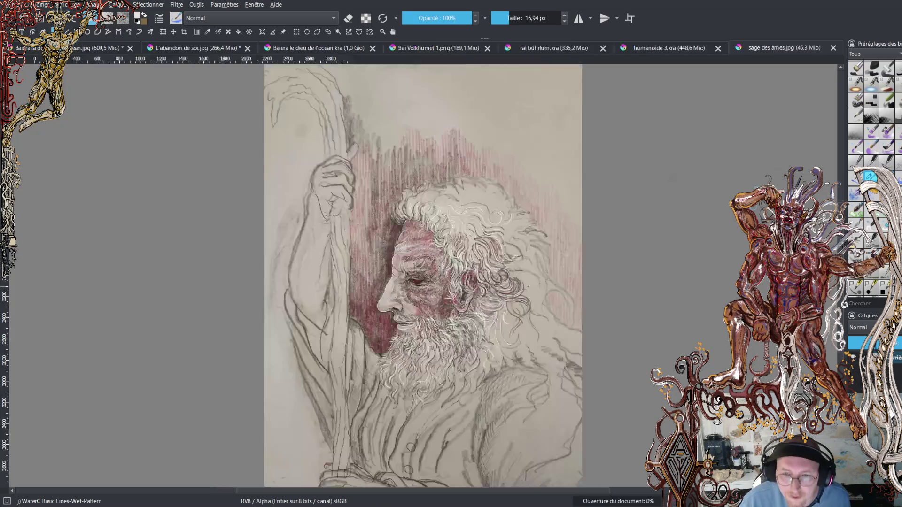
Zoom in on the bearded elder's face.
scroll(466, 317, "up", 2)
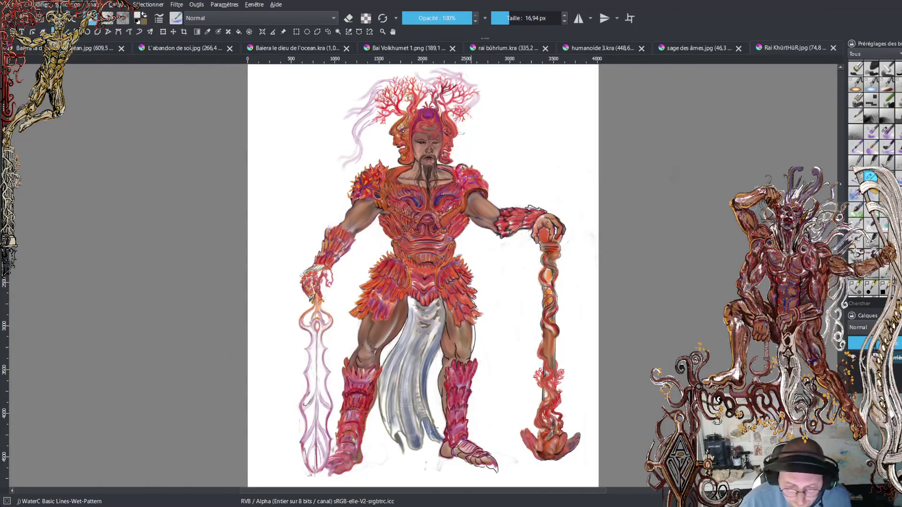
Zoom into the warrior's ornate red breastplate and pan down his armoured torso.
scroll(443, 214, "up", 1)
scroll(444, 214, "up", 1)
scroll(444, 213, "up", 1)
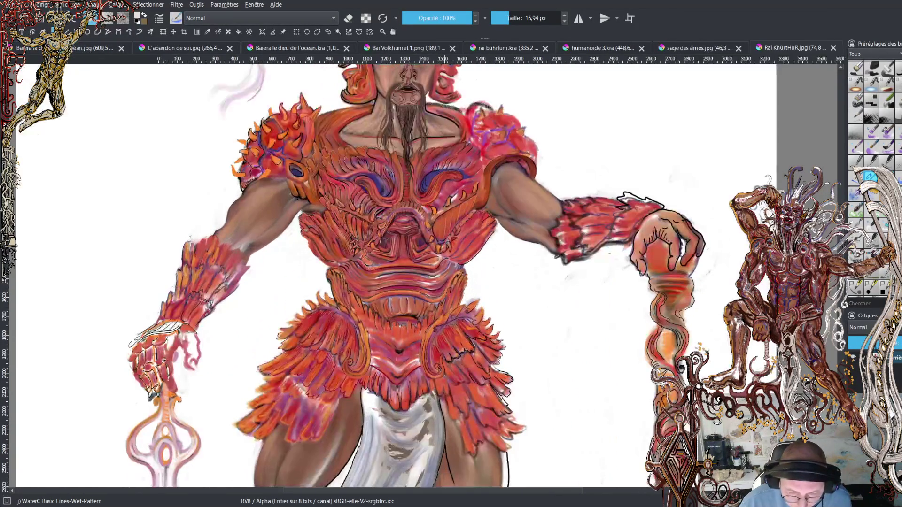
scroll(426, 179, "up", 2)
scroll(460, 248, "up", 2)
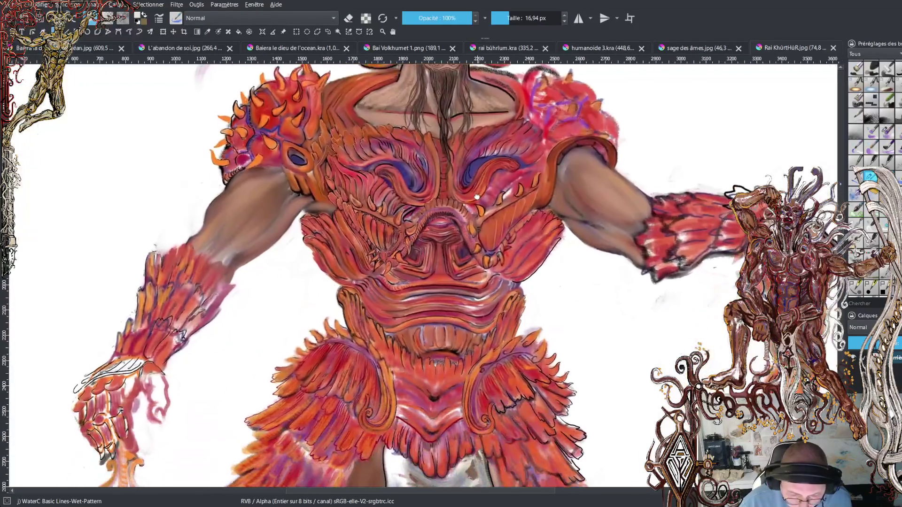
left_click_drag(467, 278, 477, 192)
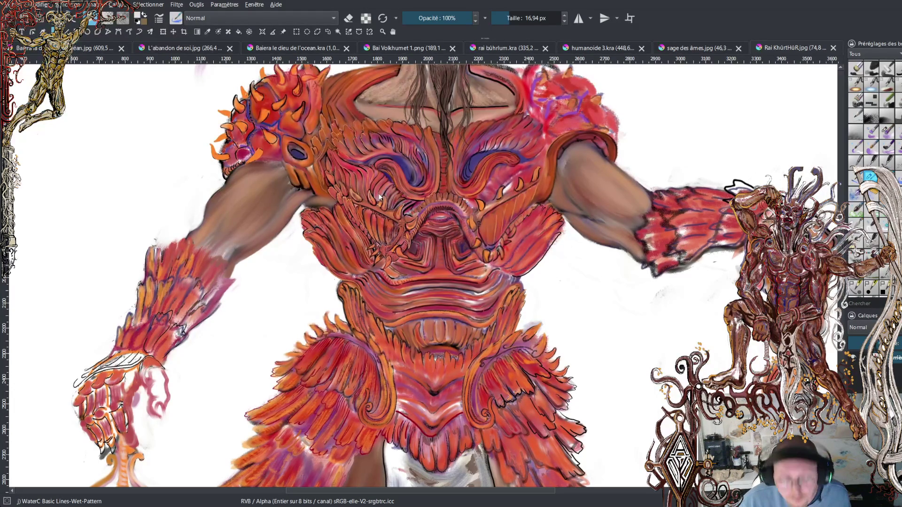
left_click(670, 328)
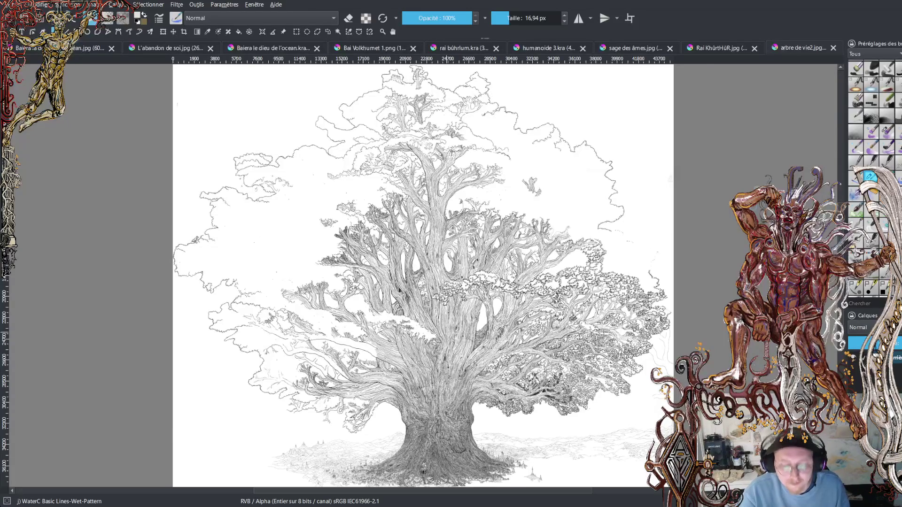
Zoom into the tree drawing and pan toward the trunk and its base.
scroll(448, 331, "up", 1)
scroll(423, 282, "up", 2)
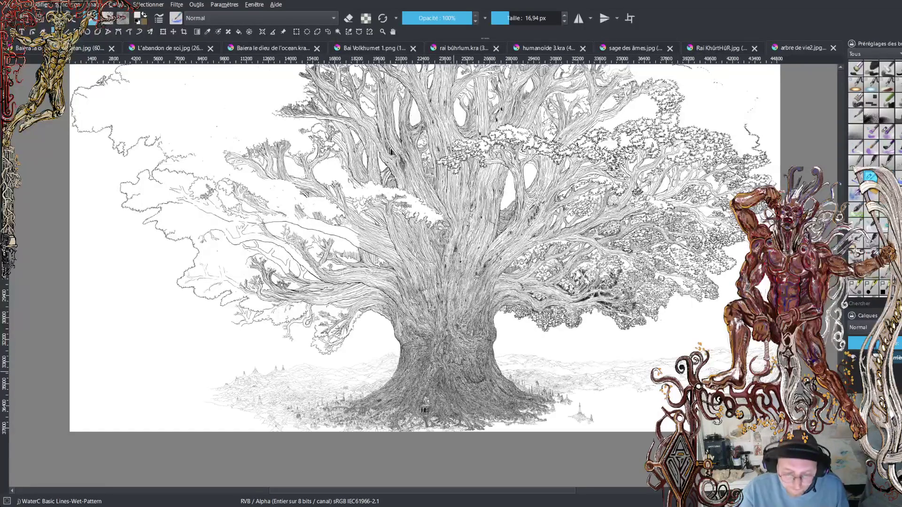
scroll(419, 425, "up", 1)
scroll(419, 425, "up", 1)
scroll(418, 426, "up", 1)
scroll(419, 425, "up", 1)
scroll(422, 400, "up", 2)
mouse_move(278, 302)
left_mouse_down()
mouse_move(346, 255)
mouse_move(534, 248)
left_mouse_up()
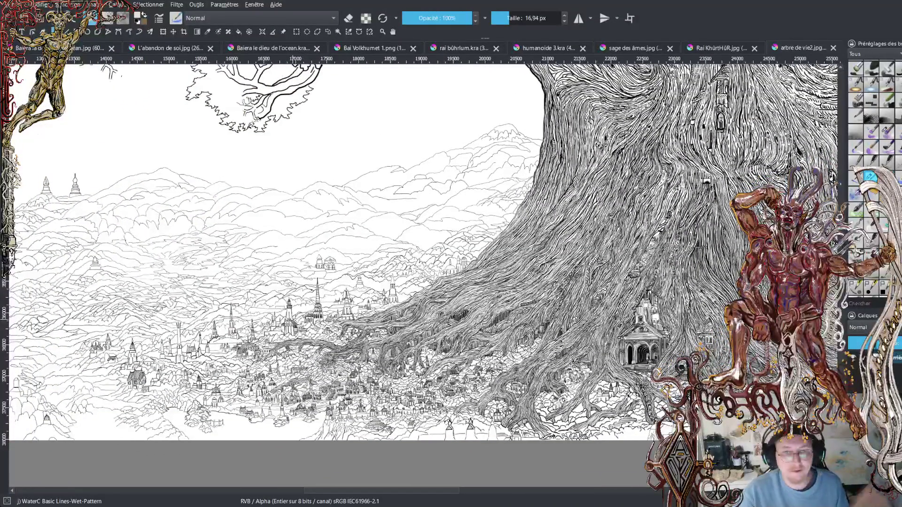
mouse_move(534, 248)
left_mouse_down()
mouse_move(461, 246)
mouse_move(401, 222)
left_mouse_up()
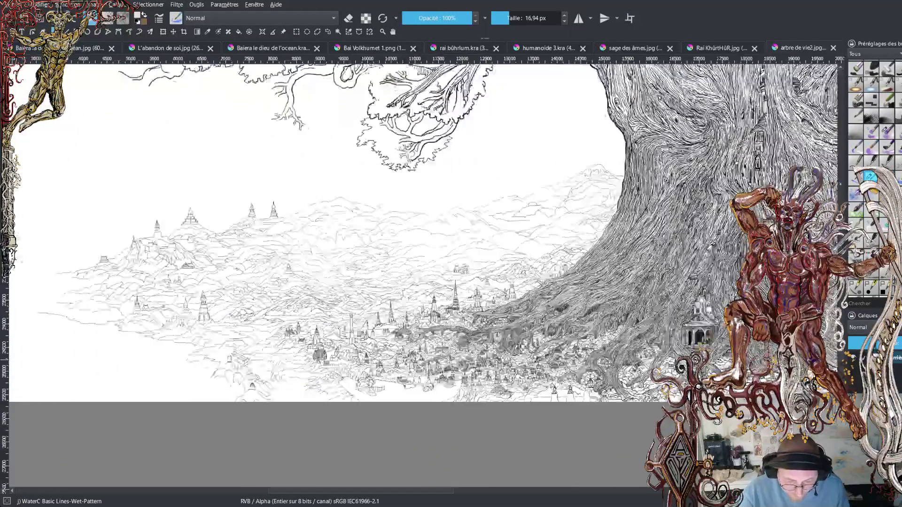
Magnify the town among the roots, then move to the hillside temple and ease out.
key("plus")
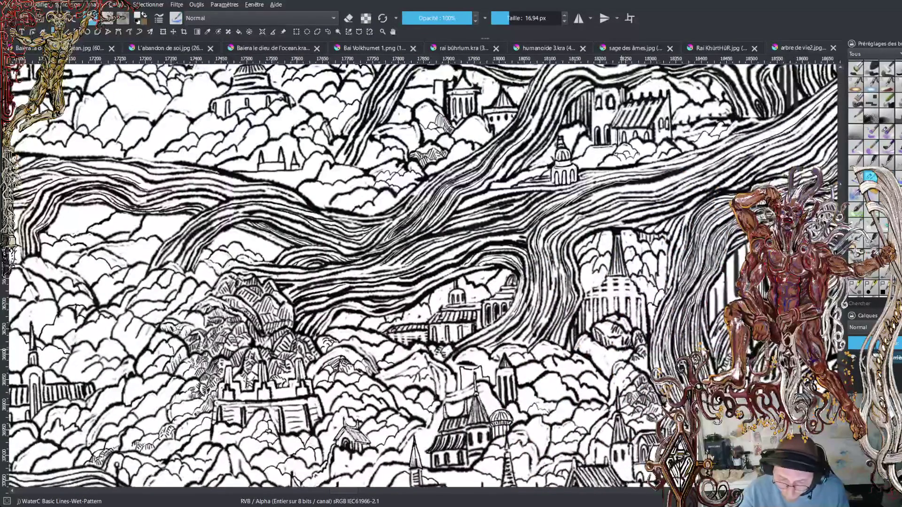
key("plus")
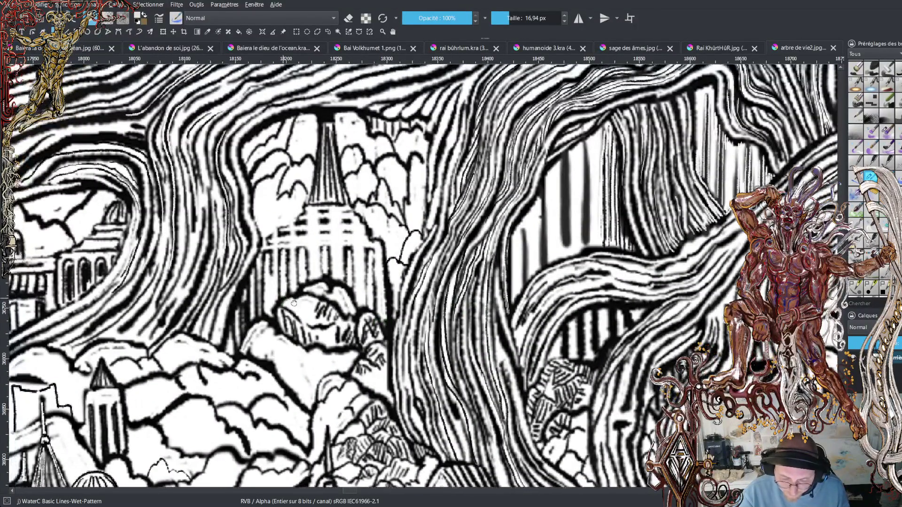
mouse_move(280, 298)
left_mouse_down()
mouse_move(545, 306)
mouse_move(590, 267)
left_mouse_up()
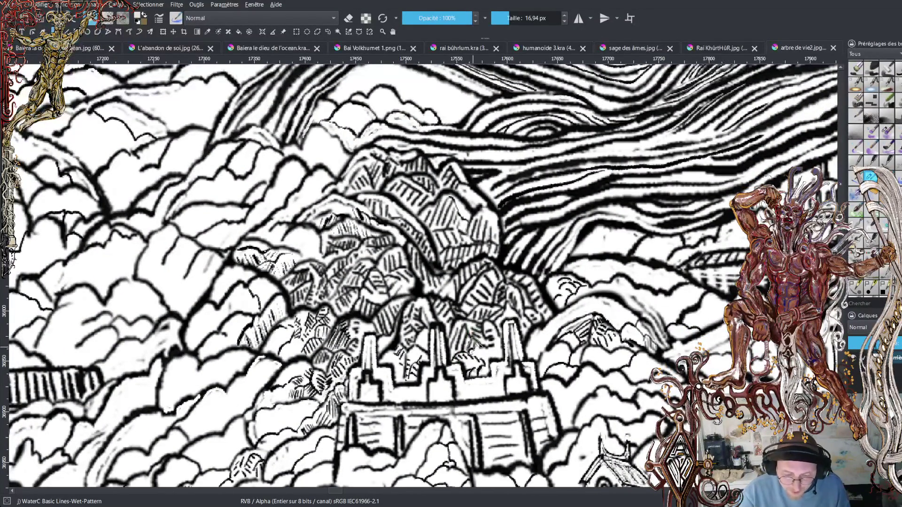
scroll(515, 355, "down", 1)
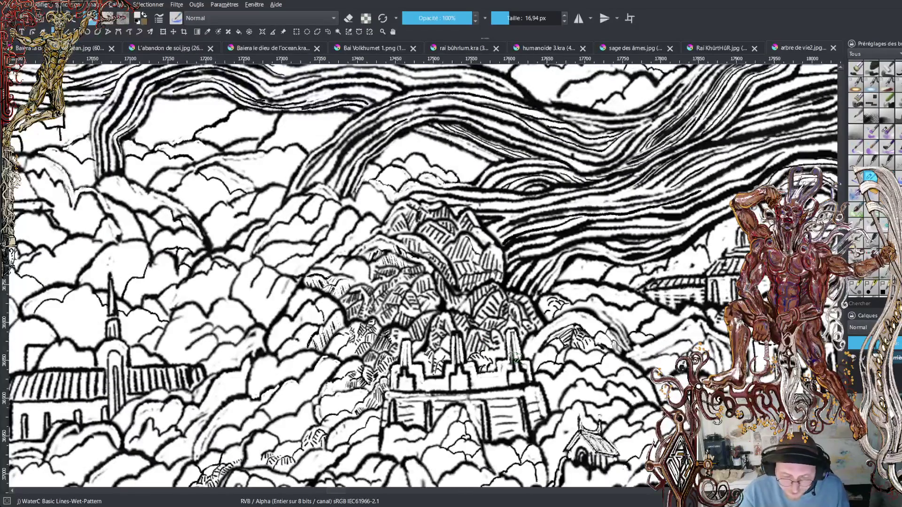
scroll(202, 404, "down", 1)
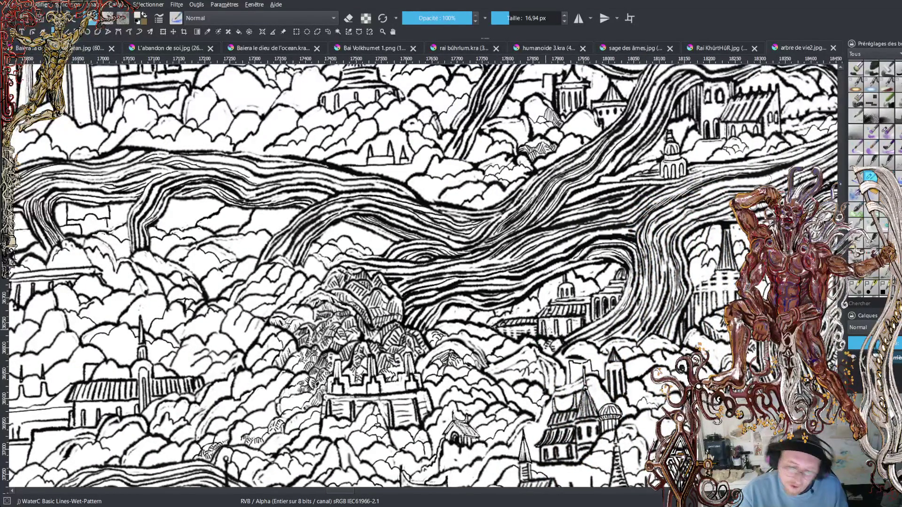
scroll(538, 338, "up", 2)
scroll(531, 356, "down", 1)
scroll(530, 356, "down", 1)
scroll(531, 356, "down", 1)
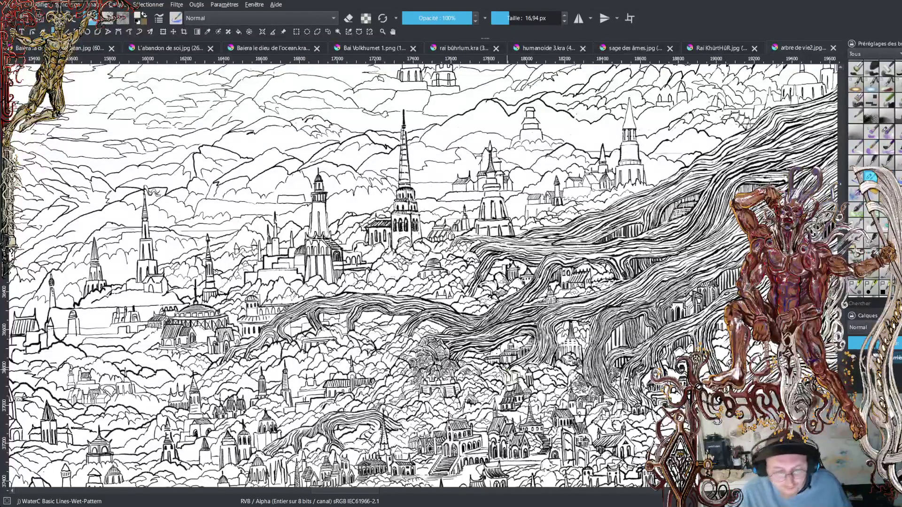
Zoom out in three steps to show the whole tree, sky and landscape.
key("minus")
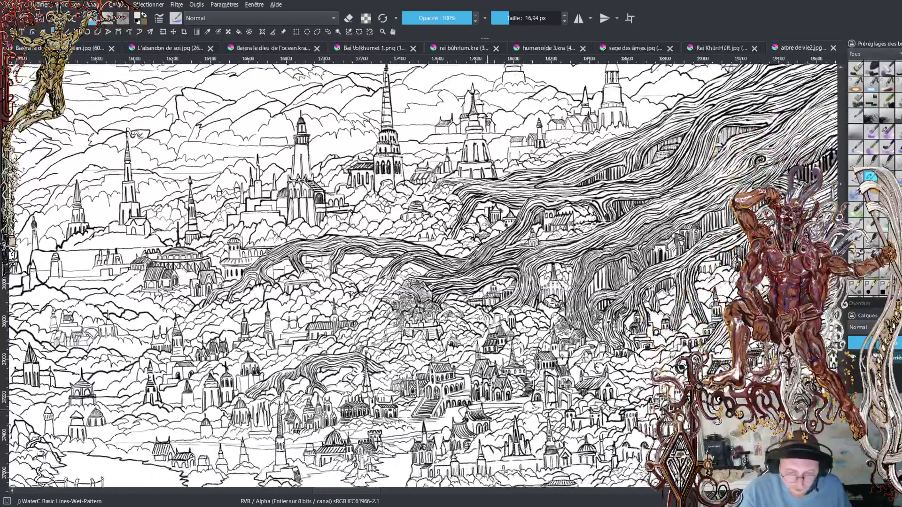
key("minus")
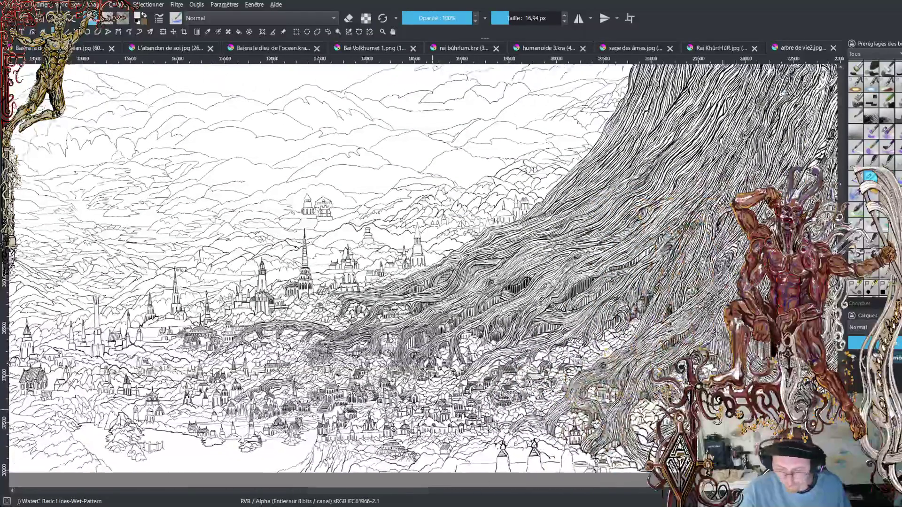
key("minus")
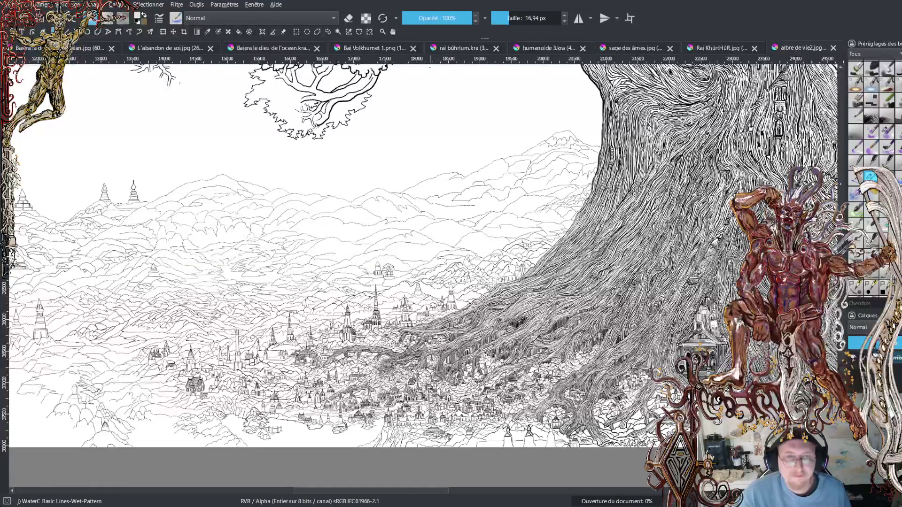
Zoom into the city painting's left edge and bring the city and water into view.
scroll(625, 320, "up", 1)
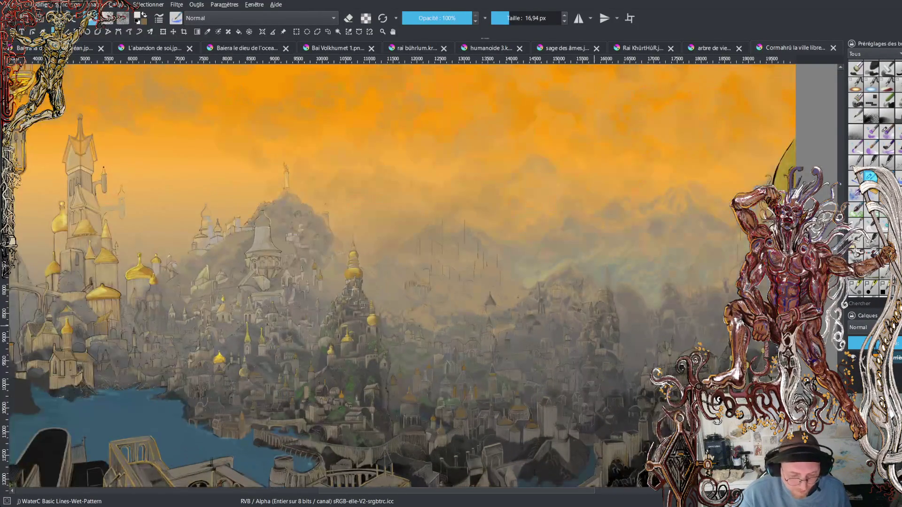
scroll(624, 320, "up", 1)
scroll(625, 320, "up", 1)
scroll(624, 319, "up", 1)
left_click_drag(625, 319, 504, 378)
scroll(263, 94, "up", 1)
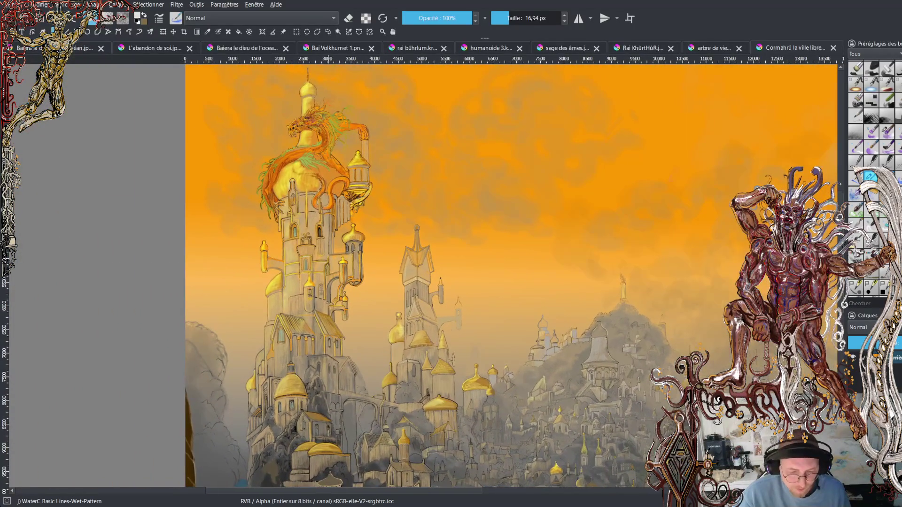
scroll(263, 94, "up", 1)
scroll(263, 94, "up", 1)
scroll(263, 94, "up", 1)
mouse_move(423, 376)
left_mouse_down()
mouse_move(418, 300)
mouse_move(329, 235)
mouse_move(399, 249)
left_mouse_up()
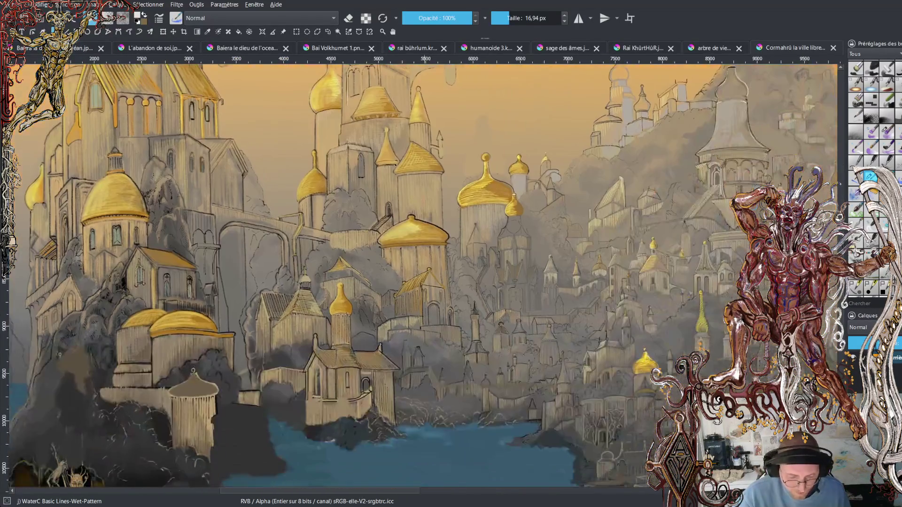
Zoom out and shift the view further across the city.
scroll(422, 277, "down", 1)
scroll(423, 278, "down", 1)
left_click_drag(571, 325, 431, 317)
left_click_drag(423, 254, 376, 290)
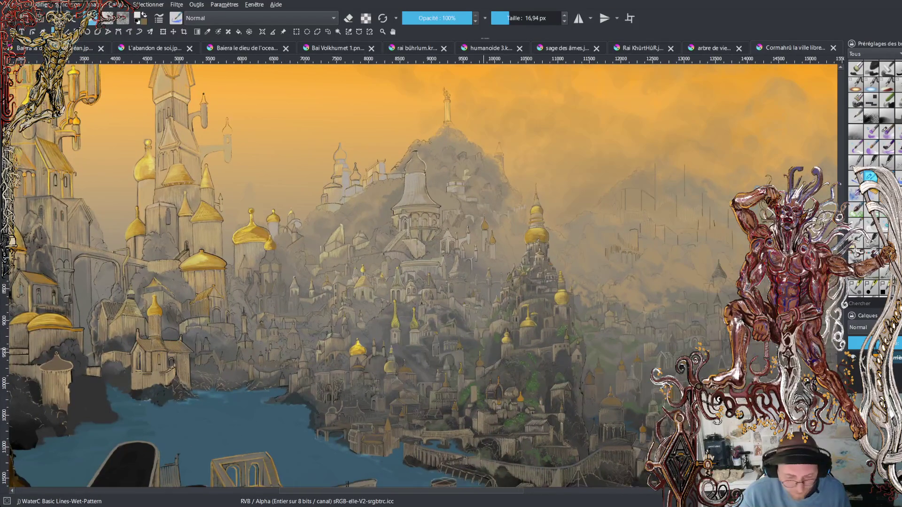
scroll(423, 277, "down", 1)
scroll(423, 277, "down", 1)
scroll(423, 277, "down", 1)
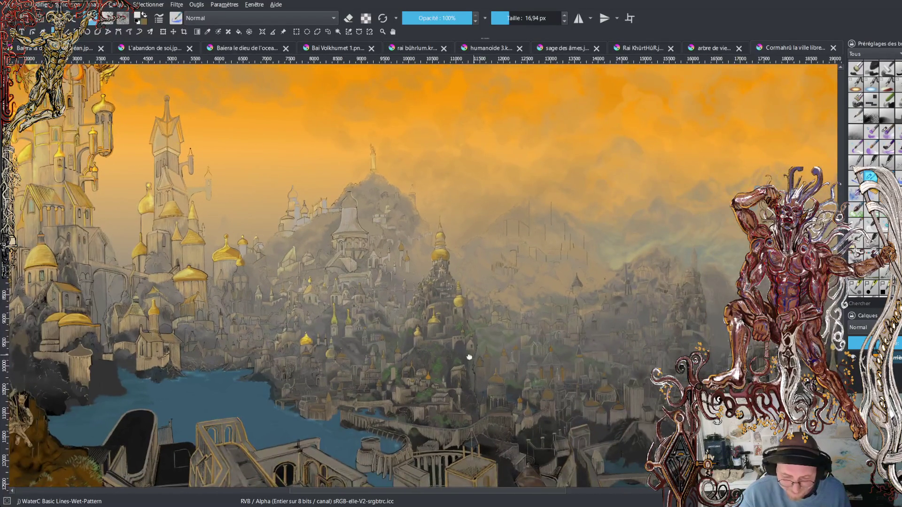
scroll(423, 277, "down", 1)
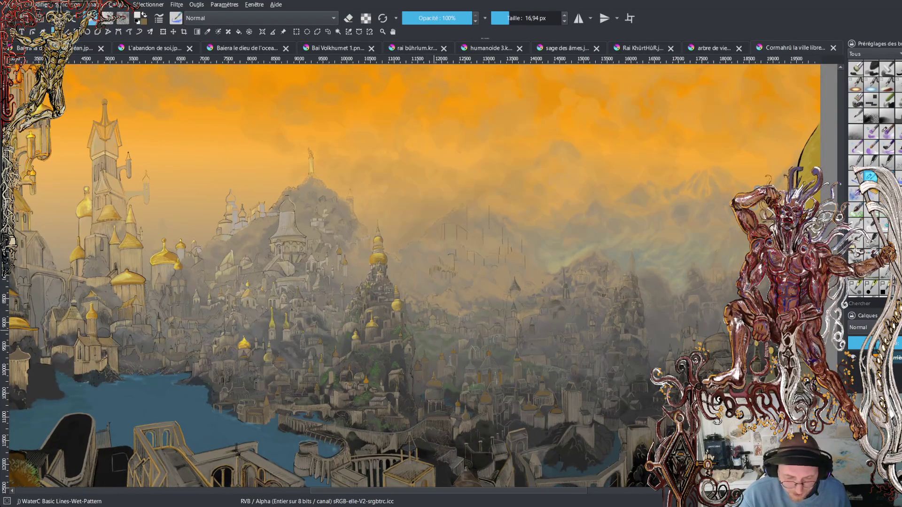
scroll(180, 204, "up", 2)
scroll(180, 204, "up", 1)
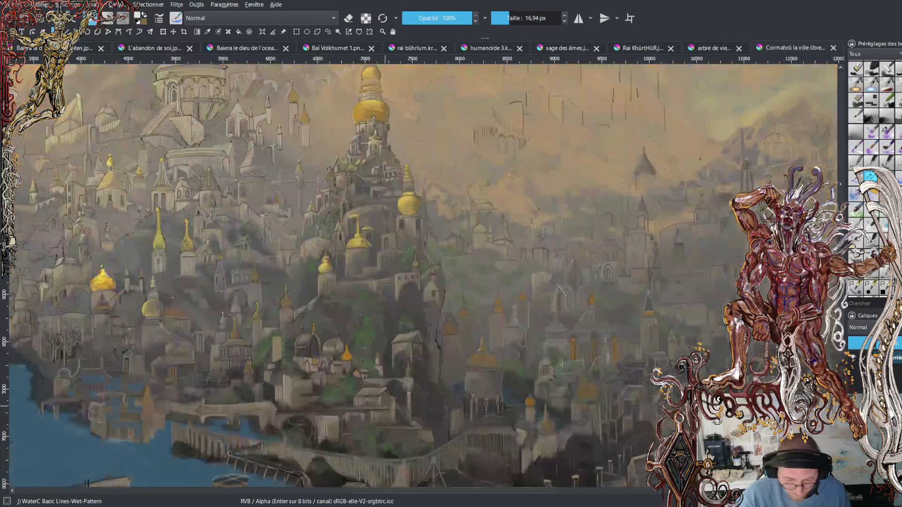
scroll(433, 415, "up", 2)
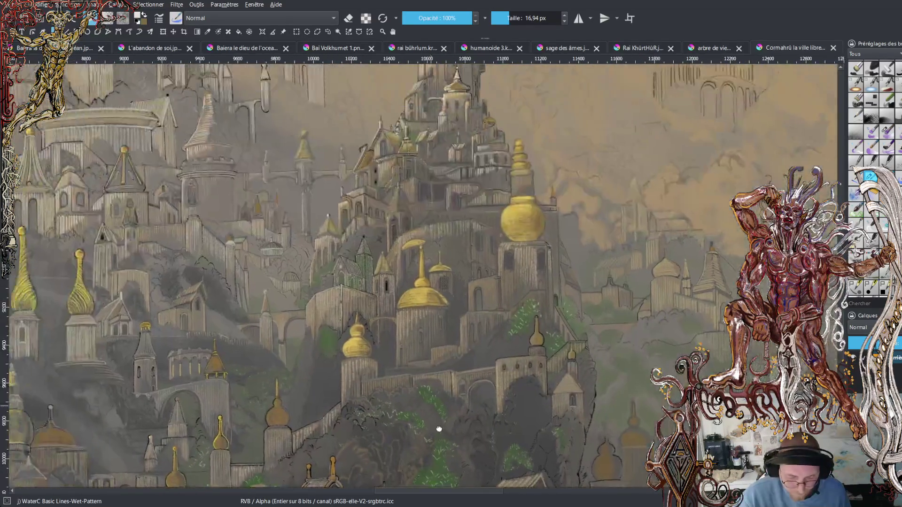
Frame the central golden-domed citadel.
mouse_move(433, 414)
left_mouse_down()
mouse_move(440, 307)
mouse_move(467, 451)
mouse_move(559, 458)
left_mouse_up()
mouse_move(458, 213)
left_mouse_down()
mouse_move(437, 314)
mouse_move(439, 378)
left_mouse_up()
scroll(428, 269, "up", 3)
scroll(428, 269, "up", 2)
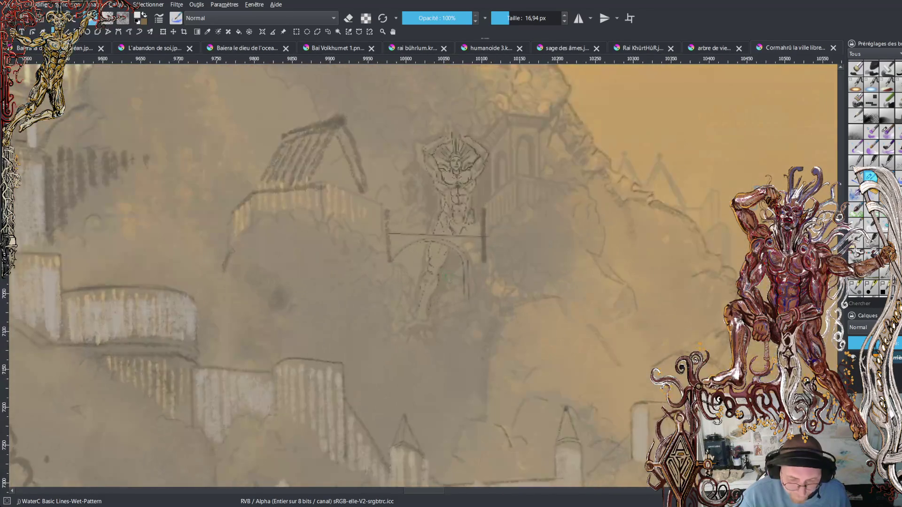
scroll(427, 274, "down", 2)
scroll(427, 274, "down", 3)
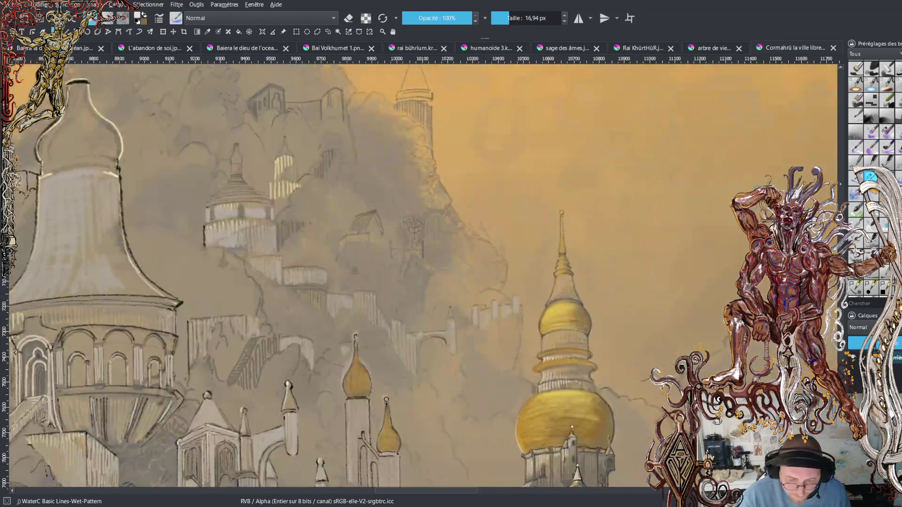
Pan across the city right of the citadel, then back to the lower-left harbour.
left_click_drag(822, 390, 579, 306)
mouse_move(690, 312)
left_mouse_down()
mouse_move(569, 278)
mouse_move(461, 204)
left_mouse_up()
left_click_drag(700, 299, 524, 282)
mouse_move(719, 352)
left_mouse_down()
mouse_move(568, 298)
mouse_move(489, 298)
mouse_move(338, 328)
left_mouse_up()
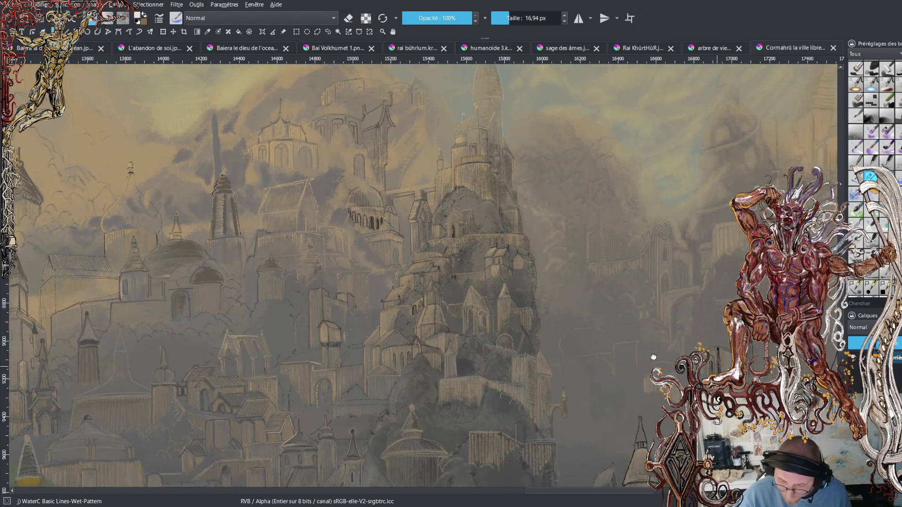
left_click_drag(709, 338, 470, 324)
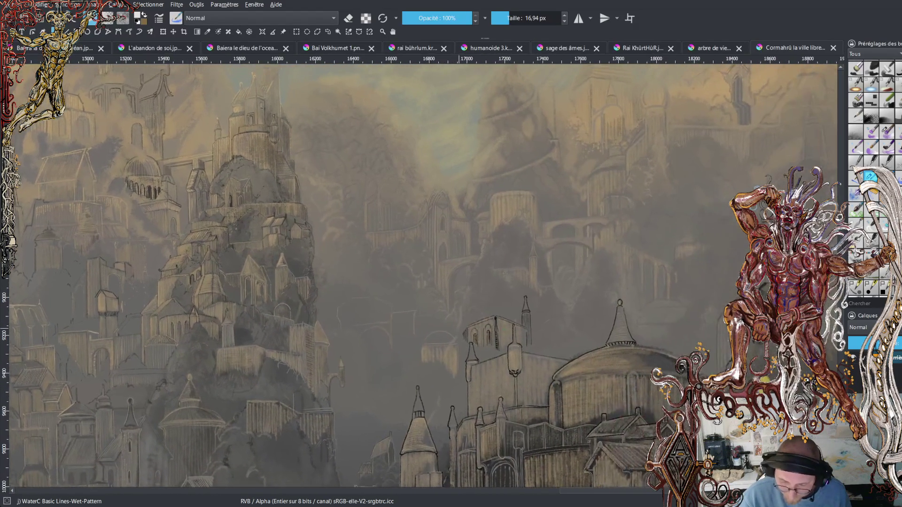
mouse_move(557, 293)
left_mouse_down()
mouse_move(439, 336)
mouse_move(410, 368)
left_mouse_up()
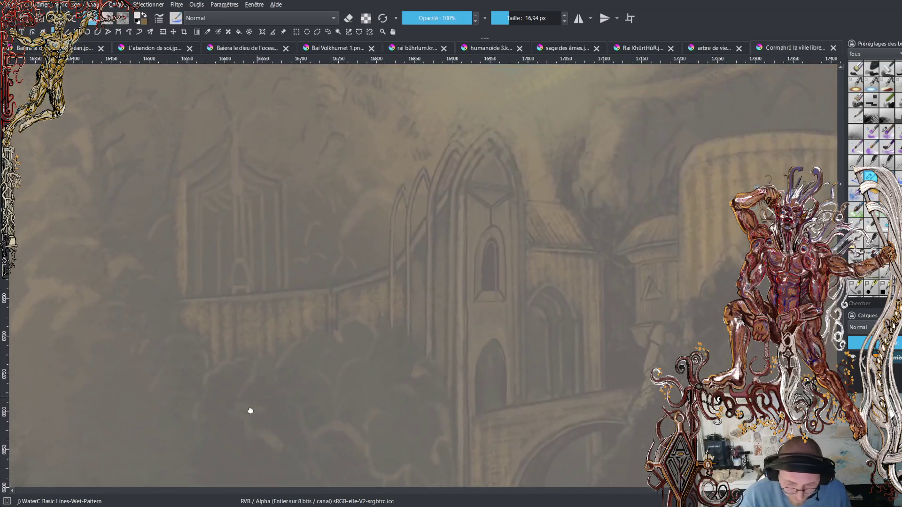
mouse_move(249, 413)
left_mouse_down()
mouse_move(538, 377)
mouse_move(621, 427)
left_mouse_up()
mouse_move(262, 305)
left_mouse_down()
mouse_move(439, 342)
mouse_move(524, 346)
left_mouse_up()
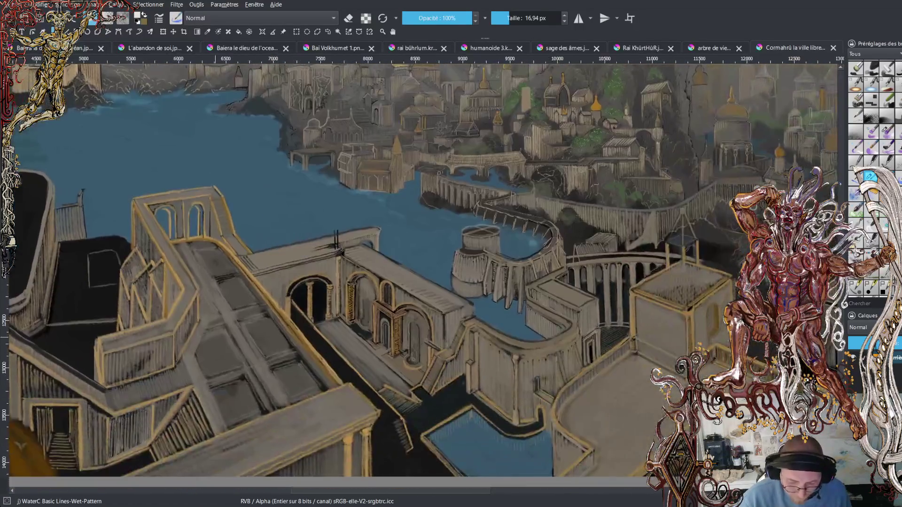
Inspect the arches and staircase, then the left cliff's seated figure and domes above.
mouse_move(243, 313)
left_mouse_down()
mouse_move(371, 349)
mouse_move(142, 348)
left_mouse_up()
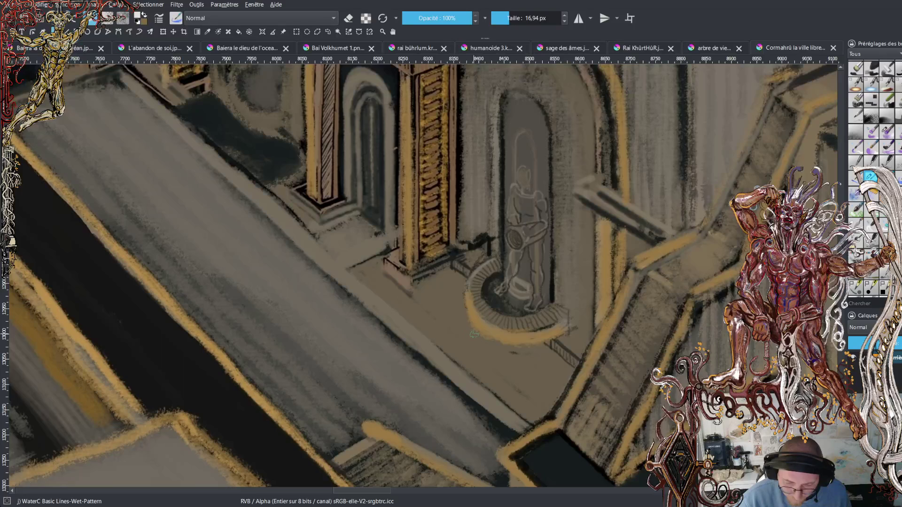
left_click_drag(473, 334, 231, 275)
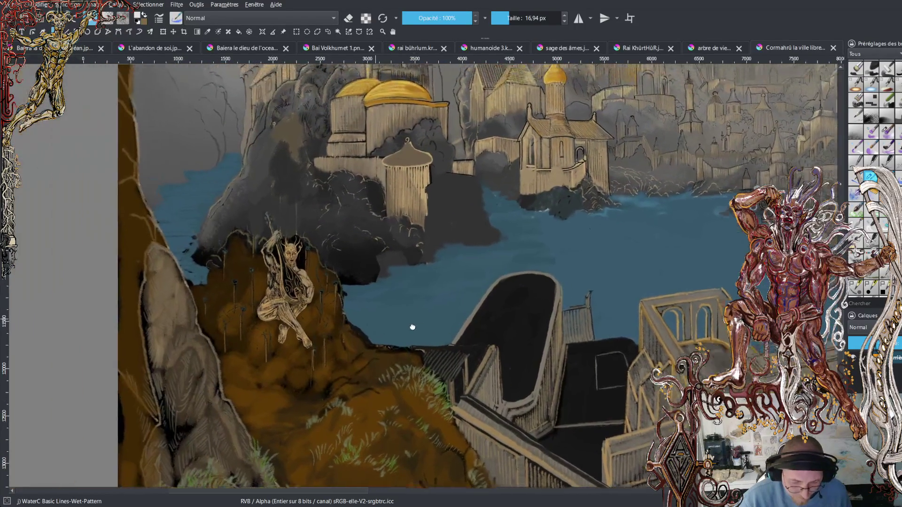
left_click_drag(231, 275, 474, 258)
scroll(332, 306, "up", 3)
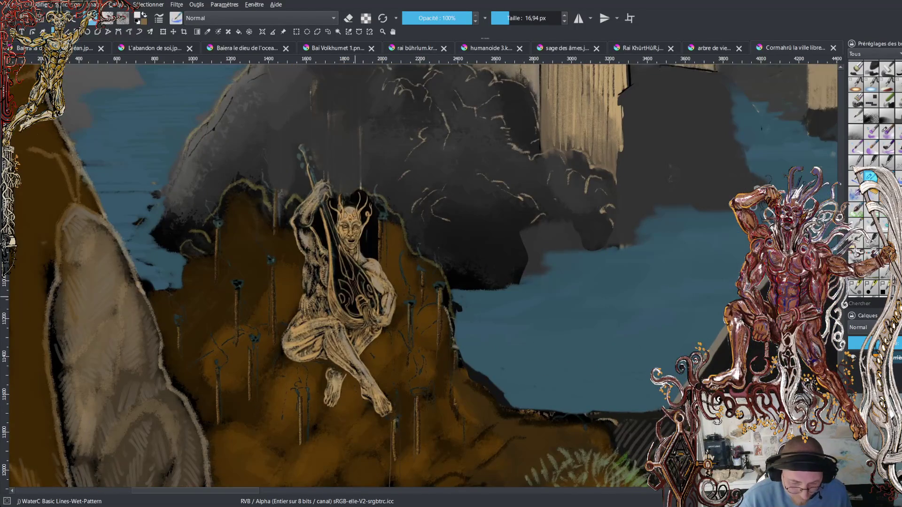
left_click_drag(488, 159, 417, 446)
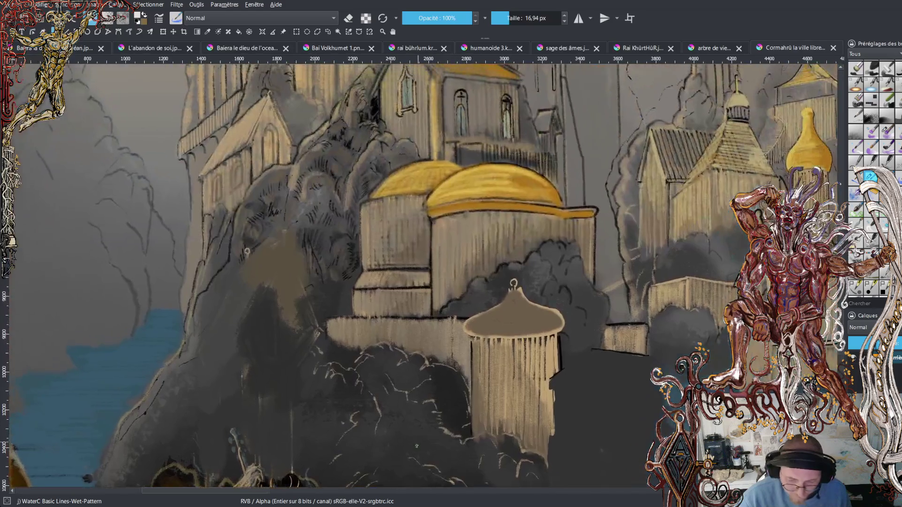
Zoom out, bring the dragon-topped tower into view, and zoom in on it.
scroll(416, 446, "down", 2)
scroll(416, 446, "down", 2)
scroll(416, 446, "down", 2)
scroll(416, 447, "down", 2)
left_click_drag(305, 150, 304, 334)
scroll(305, 334, "up", 2)
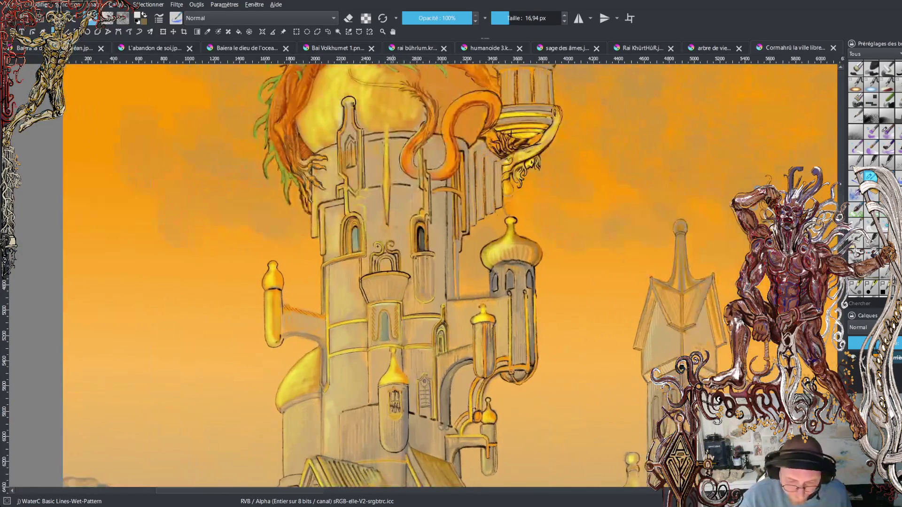
scroll(305, 334, "up", 2)
scroll(348, 313, "up", 4)
scroll(349, 313, "down", 1)
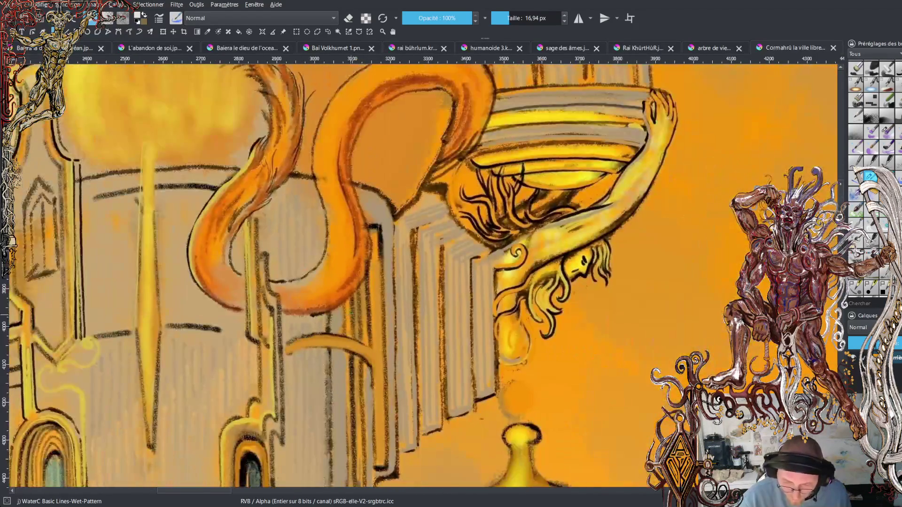
scroll(348, 313, "down", 1)
Move up from the tower balcony to the orange dragon and settle the zoom.
mouse_move(331, 113)
left_mouse_down()
mouse_move(331, 289)
mouse_move(309, 363)
left_mouse_up()
scroll(309, 363, "down", 1)
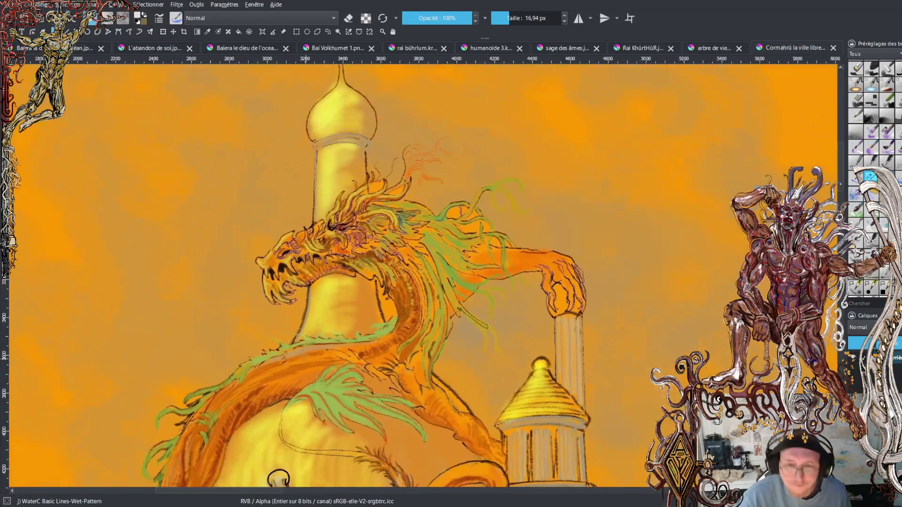
scroll(323, 240, "down", 3)
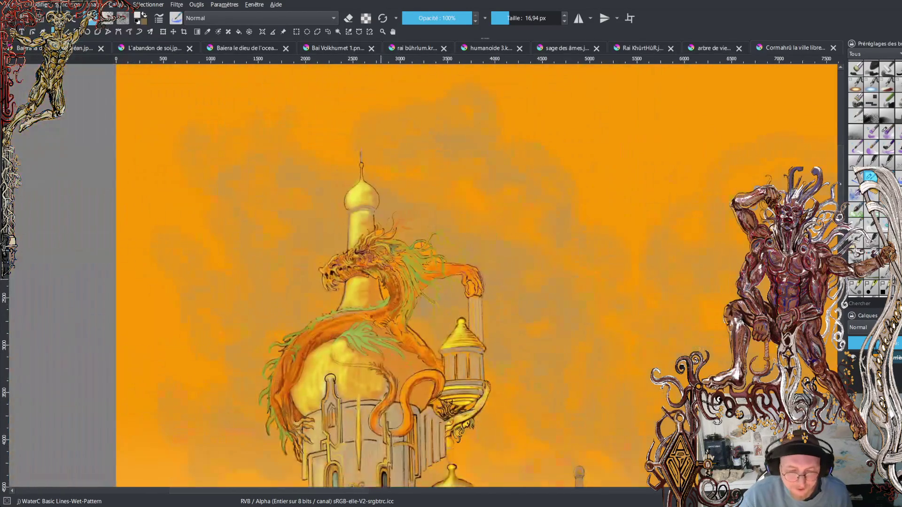
scroll(323, 240, "up", 1)
scroll(324, 240, "down", 4)
scroll(519, 308, "up", 2)
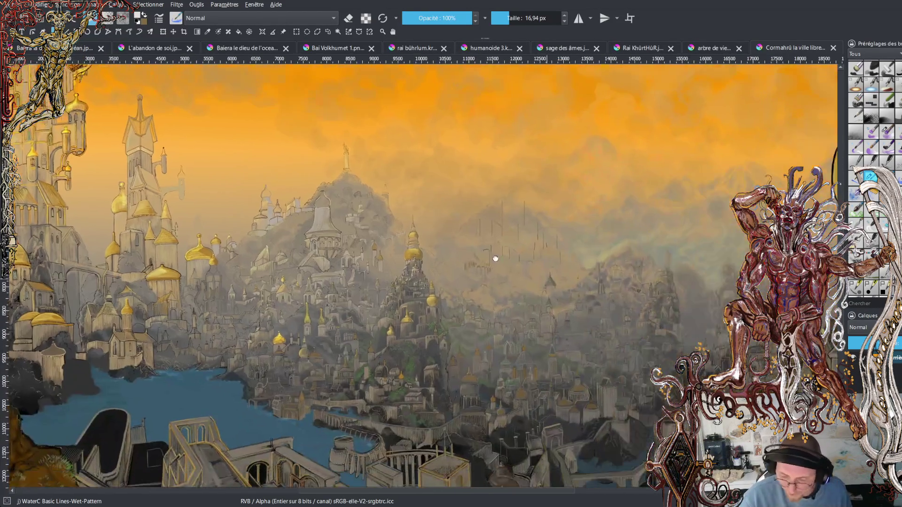
Frame the right part of the city panorama, then switch to the L'abandon de soi painting.
left_click_drag(477, 282, 298, 211)
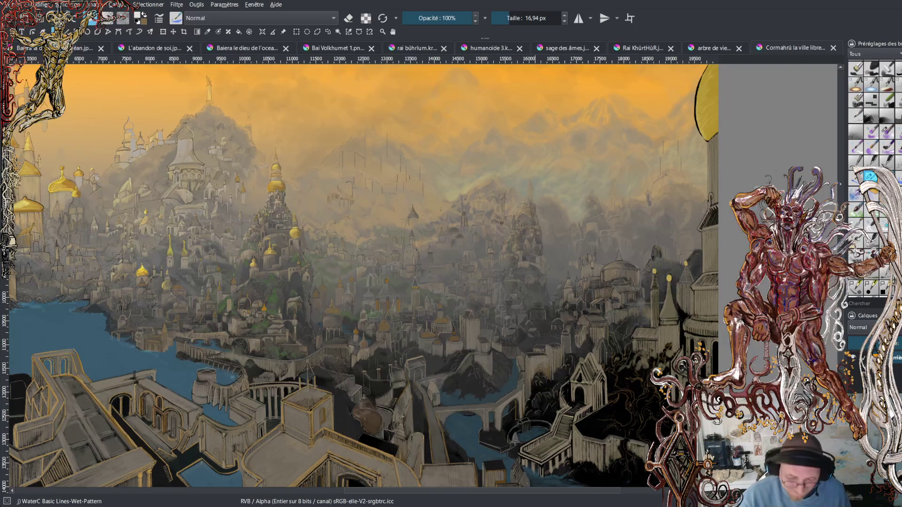
scroll(359, 279, "down", 2)
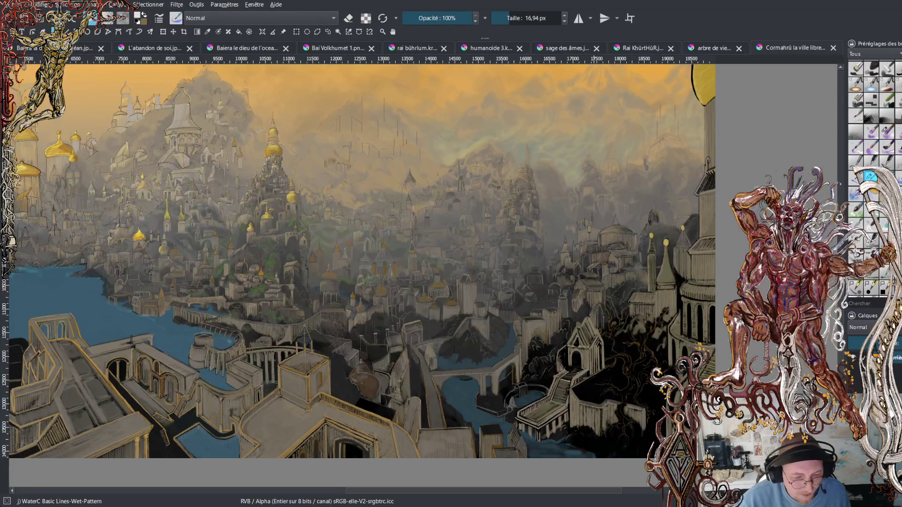
left_click(142, 51)
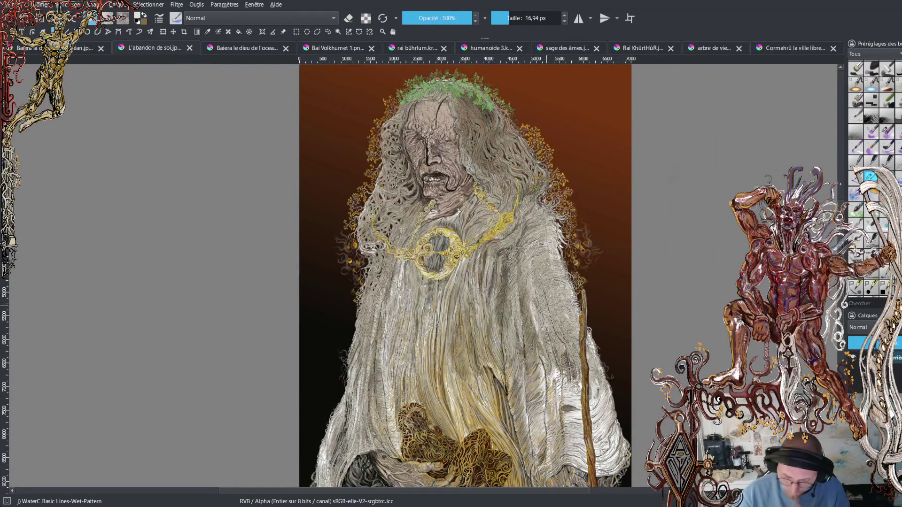
Zoom into the elder's robe and paint two short light strokes to brighten its strands.
scroll(336, 273, "up", 2, "ctrl")
scroll(336, 273, "down", 1)
scroll(336, 272, "down", 1)
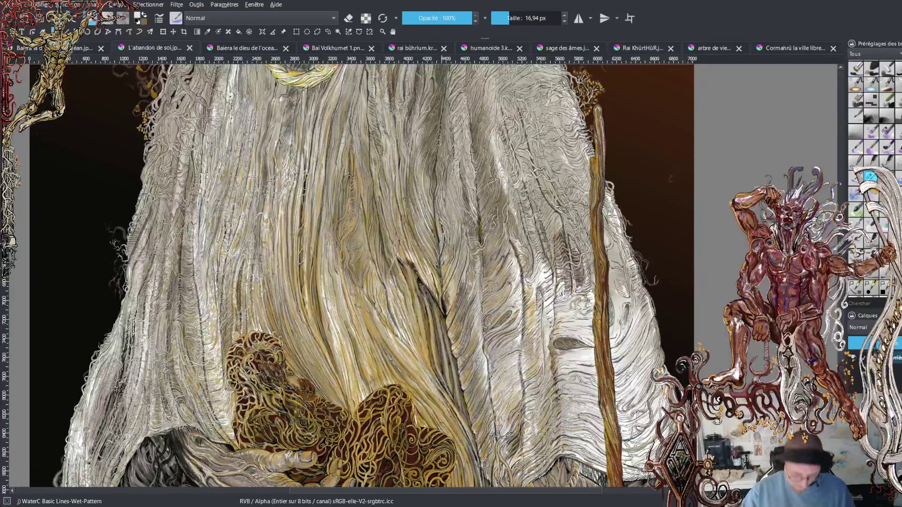
scroll(470, 273, "up", 1, "ctrl")
scroll(470, 272, "up", 1, "ctrl")
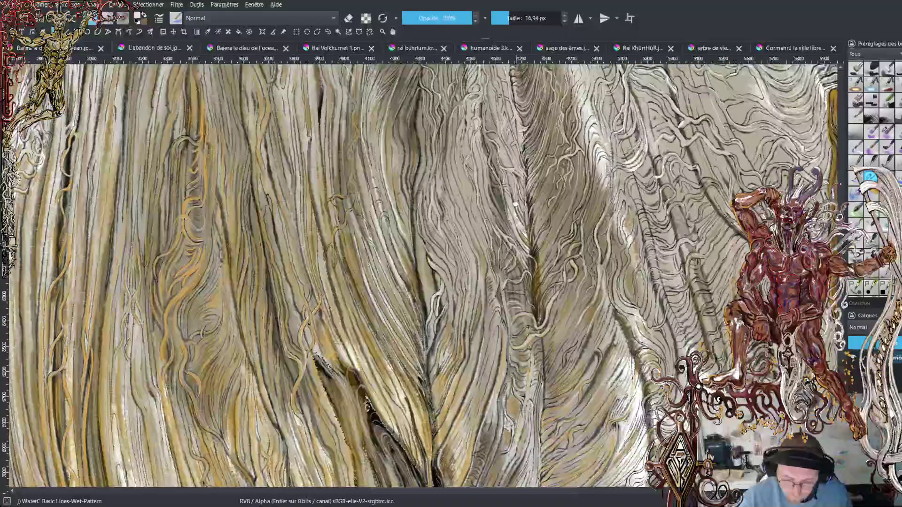
scroll(470, 272, "up", 1, "ctrl")
scroll(469, 272, "up", 1, "ctrl")
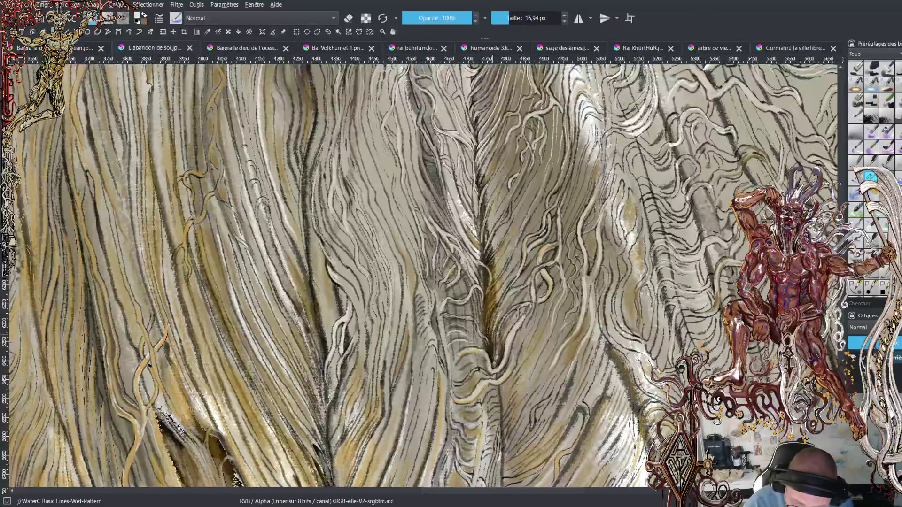
left_click_drag(503, 300, 514, 251)
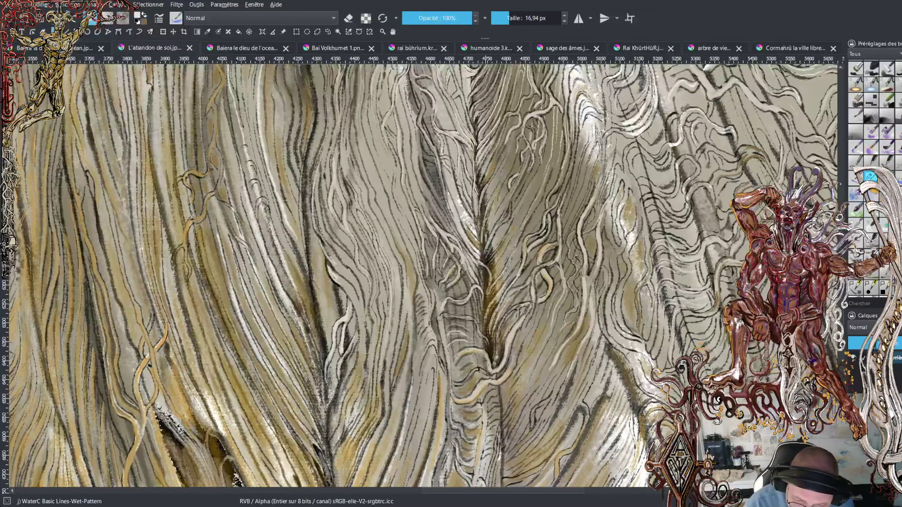
left_click_drag(507, 214, 516, 184)
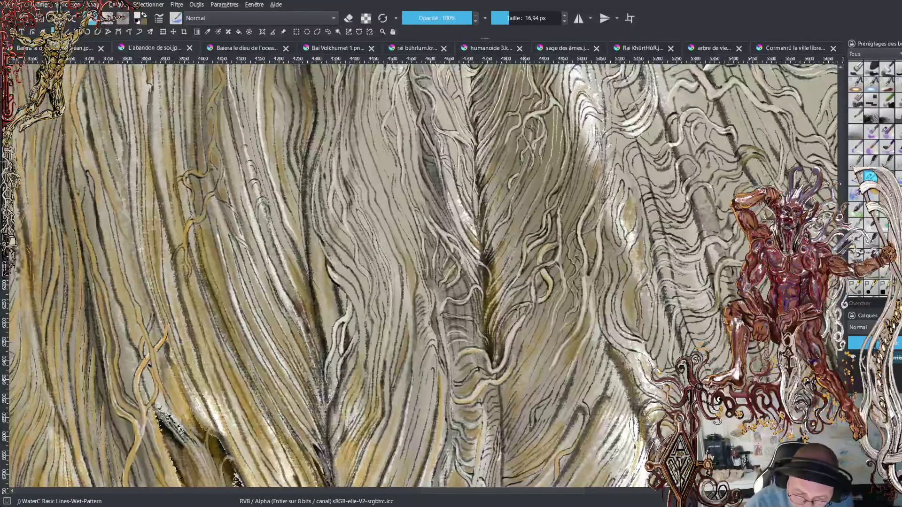
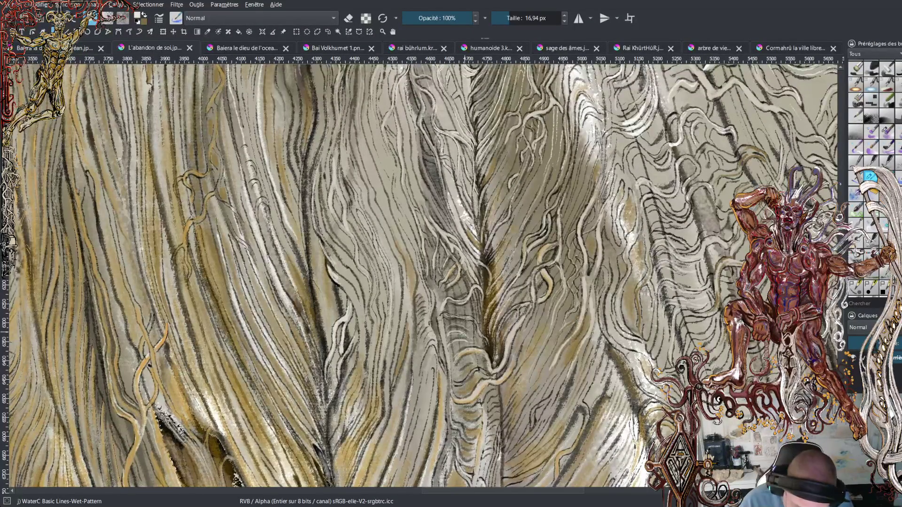
Shrink the brush to 15.63 px and add two short light strokes along the bark grain.
left_click(448, 59)
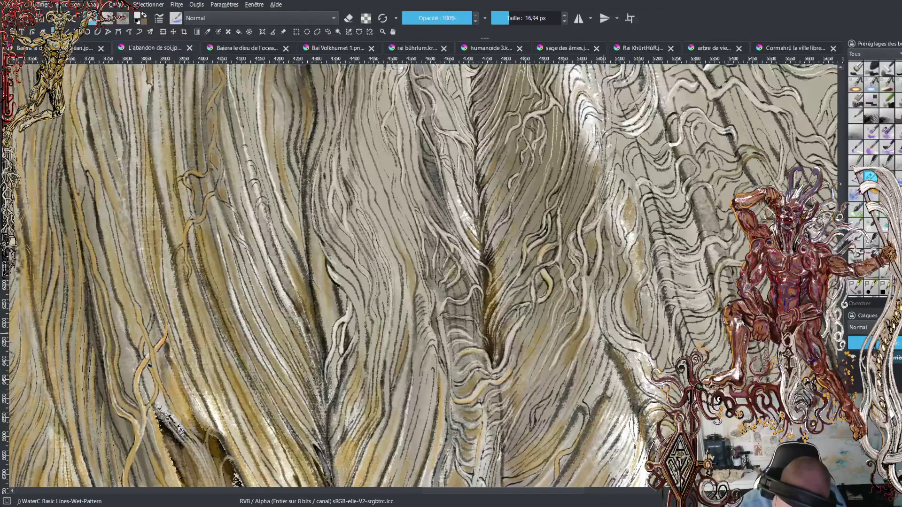
left_click(505, 18)
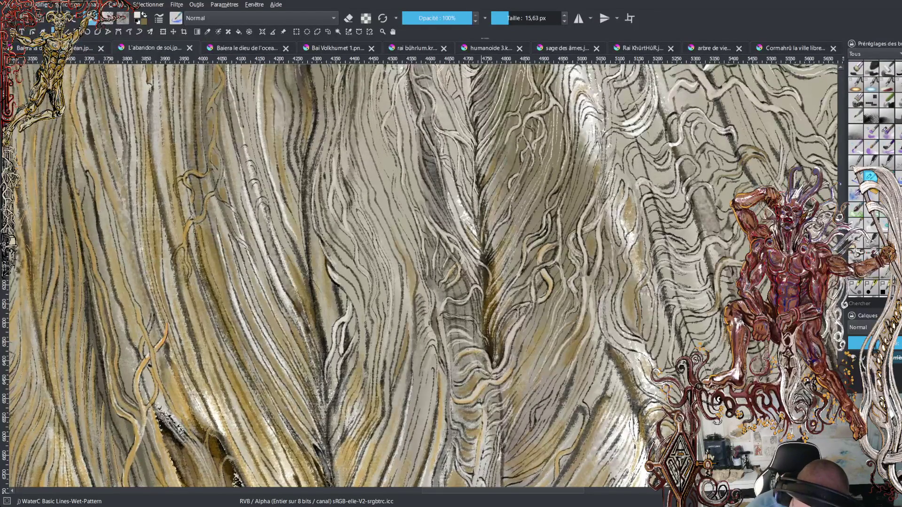
left_click_drag(489, 178, 495, 154)
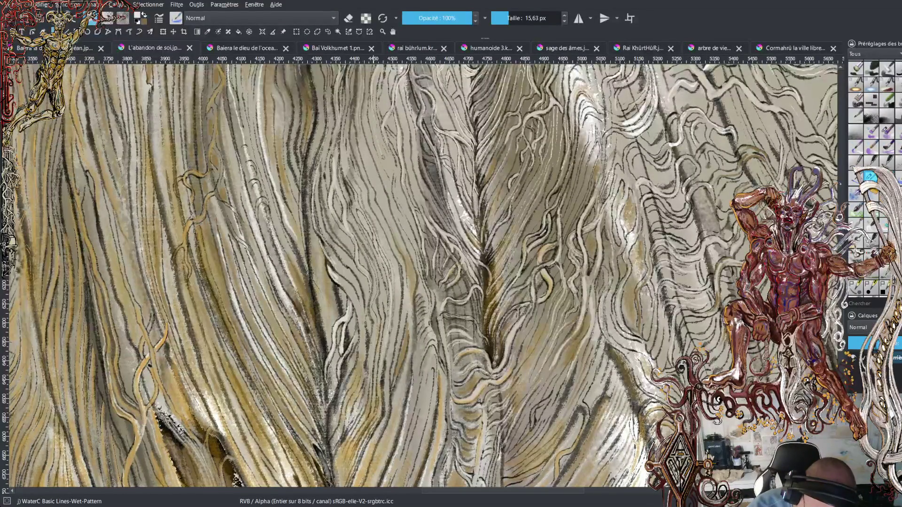
left_click_drag(396, 180, 412, 227)
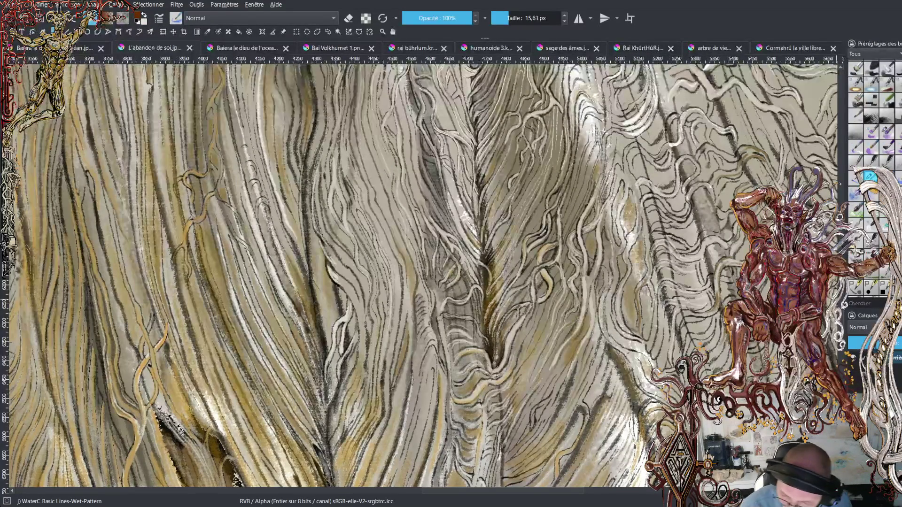
Undo the last stroke, zoom in on the trunk edge and reduce the brush to 12.13 px.
key("ctrl+z")
scroll(559, 277, "up", 5)
scroll(559, 277, "up", 2)
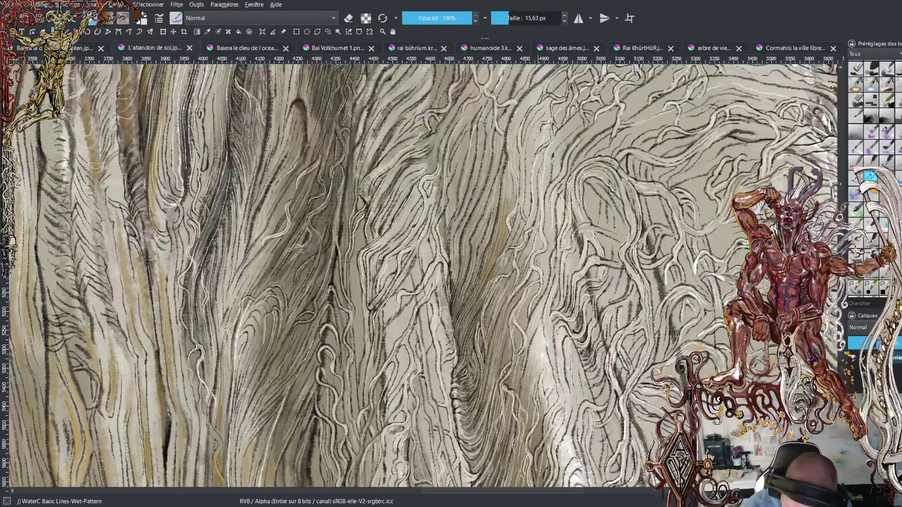
left_click_drag(542, 490, 596, 502)
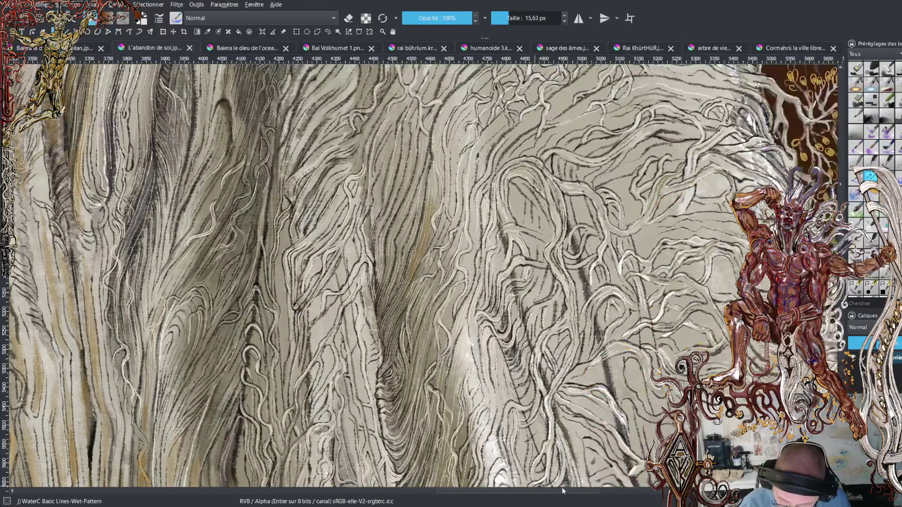
key("ctrl+plus")
key("ctrl+plus")
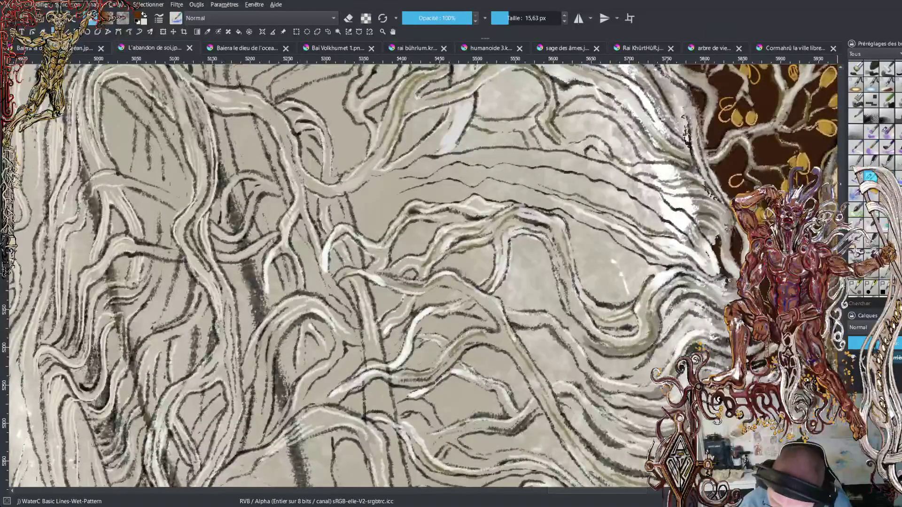
scroll(420, 277, "up", 3)
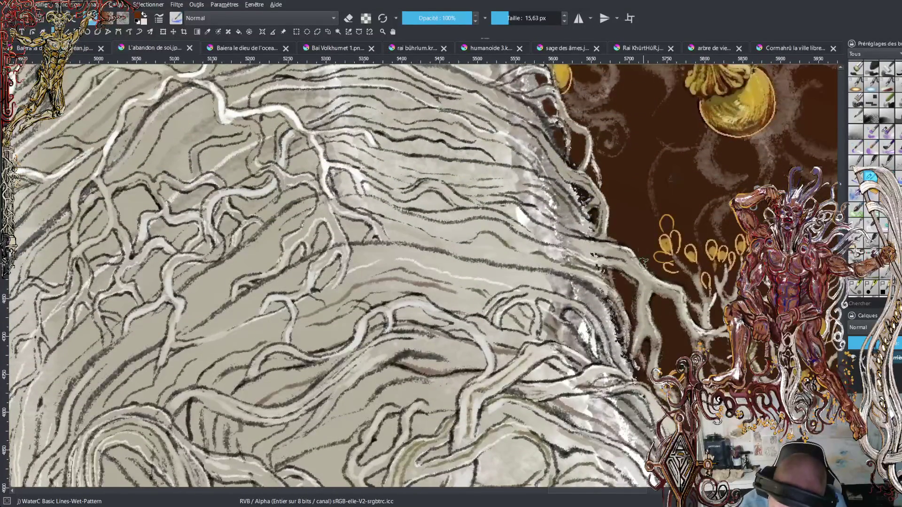
left_click_drag(505, 15, 503, 16)
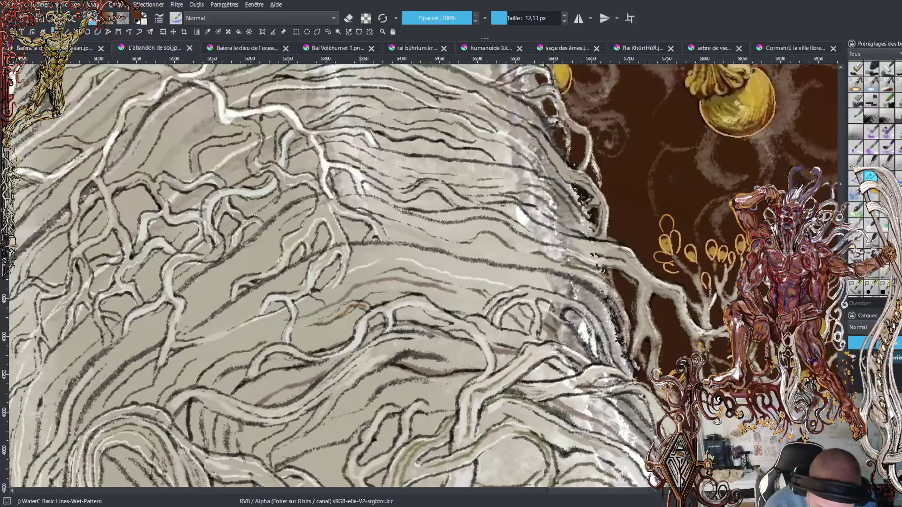
Paint three thin brown vein strokes across the bark near its edge.
mouse_move(361, 290)
left_mouse_down()
mouse_move(423, 280)
mouse_move(455, 293)
left_mouse_up()
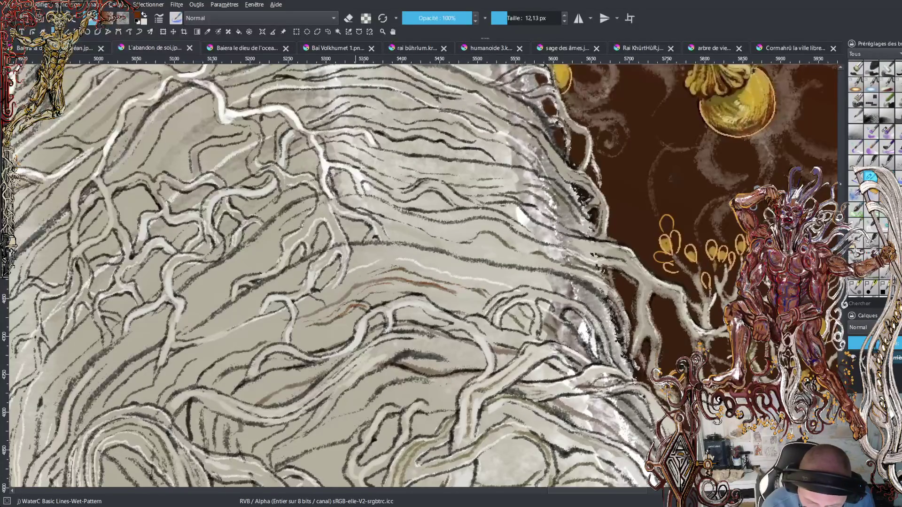
mouse_move(366, 269)
left_mouse_down()
mouse_move(395, 259)
mouse_move(490, 280)
left_mouse_up()
mouse_move(365, 263)
left_mouse_down()
mouse_move(430, 255)
mouse_move(599, 297)
mouse_move(628, 374)
left_mouse_up()
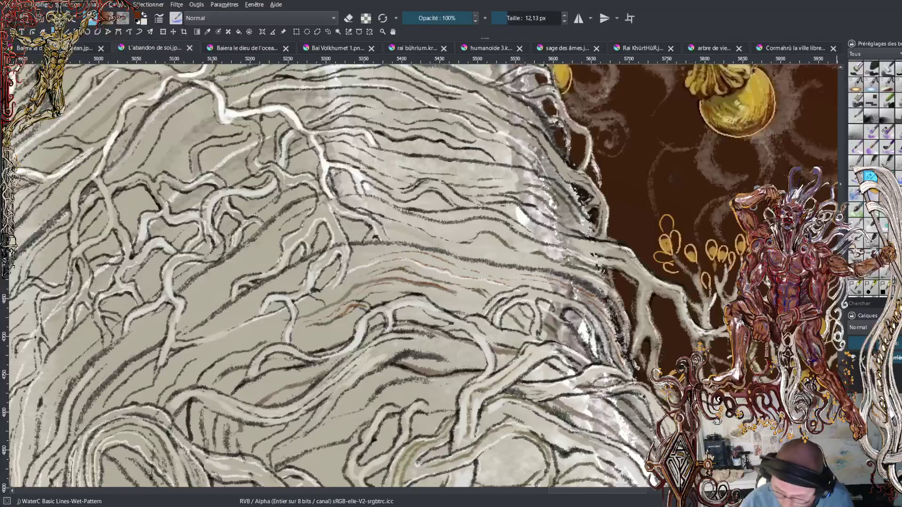
scroll(630, 302, "down", 4)
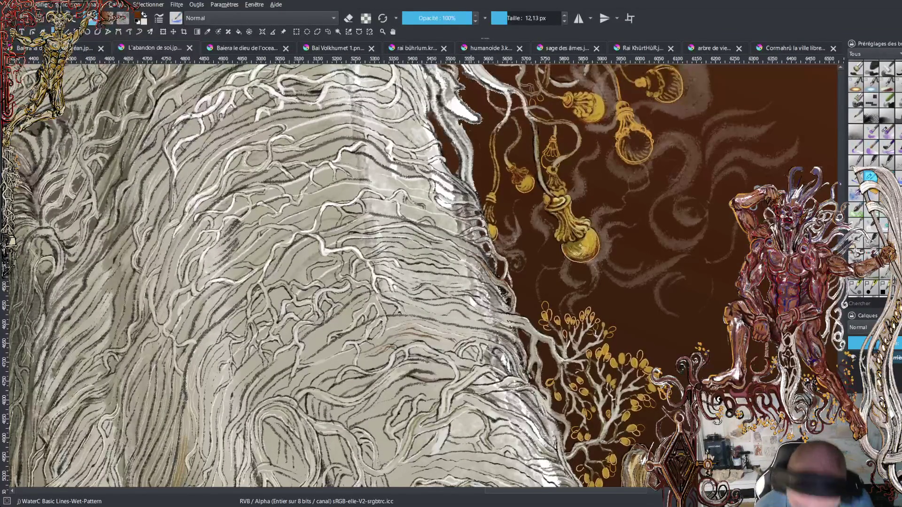
scroll(399, 277, "up", 2)
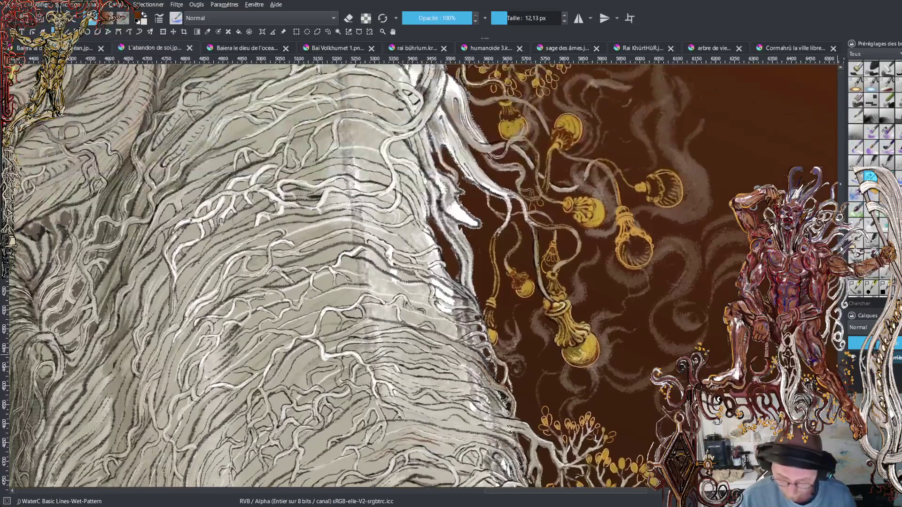
Zoom in by the tassels, paint three brown vein marks upward, and select the 5 px ink brush.
key("plus")
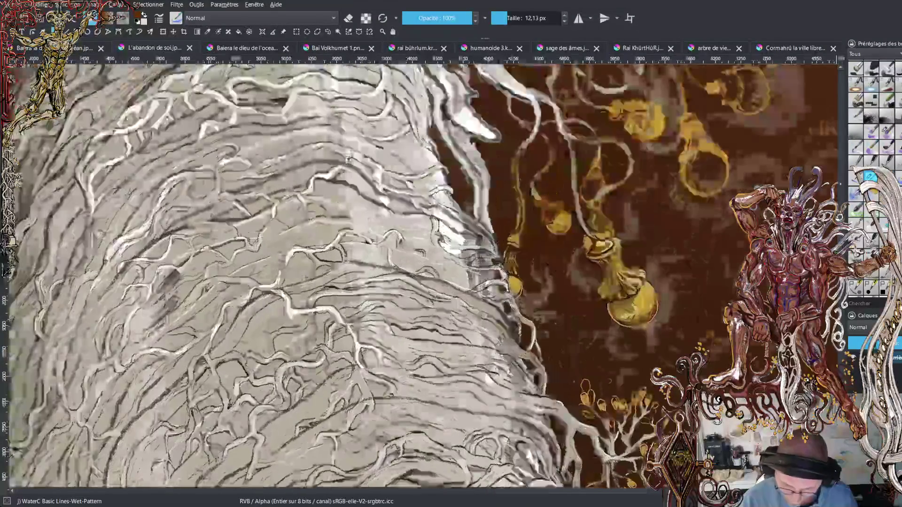
key("plus")
left_click_drag(579, 492, 590, 492)
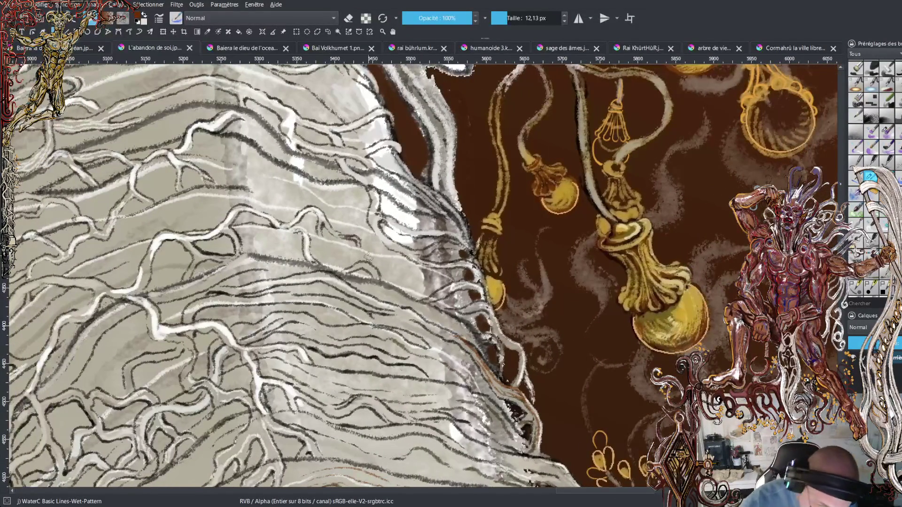
left_click_drag(360, 263, 308, 230)
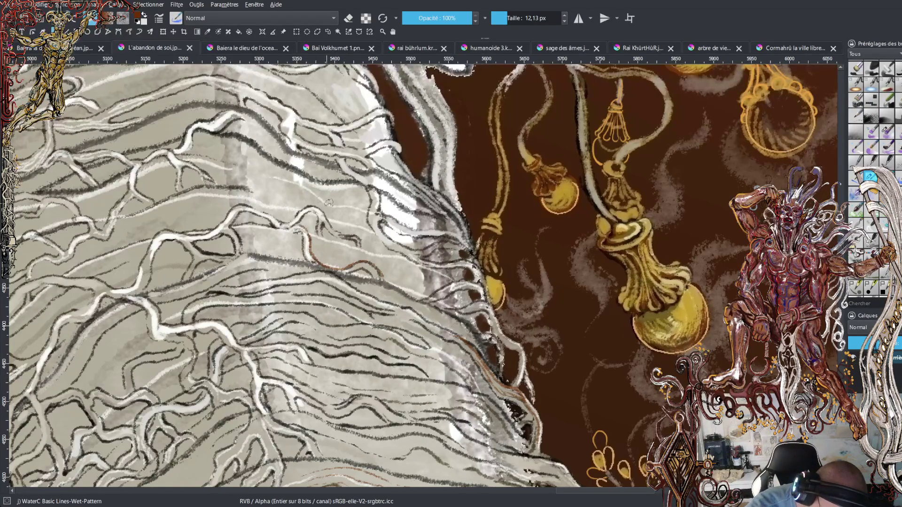
left_click_drag(366, 247, 230, 202)
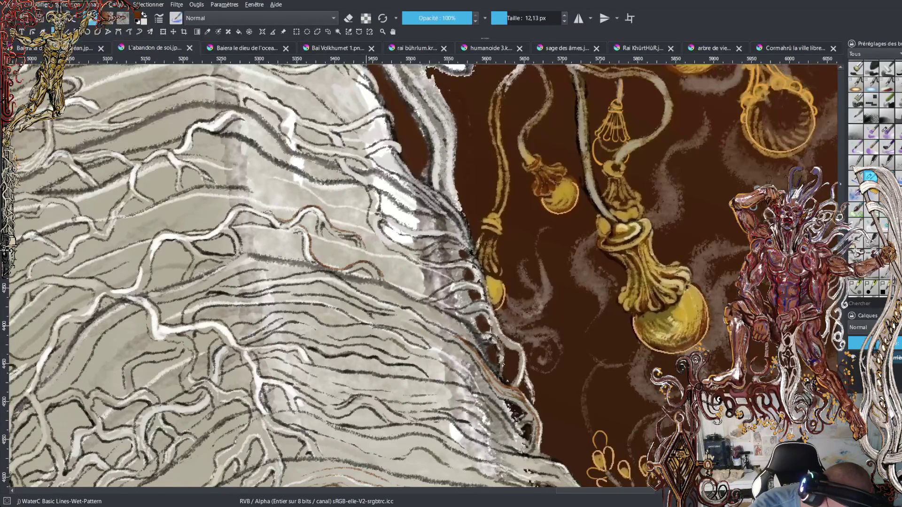
left_click_drag(380, 234, 372, 185)
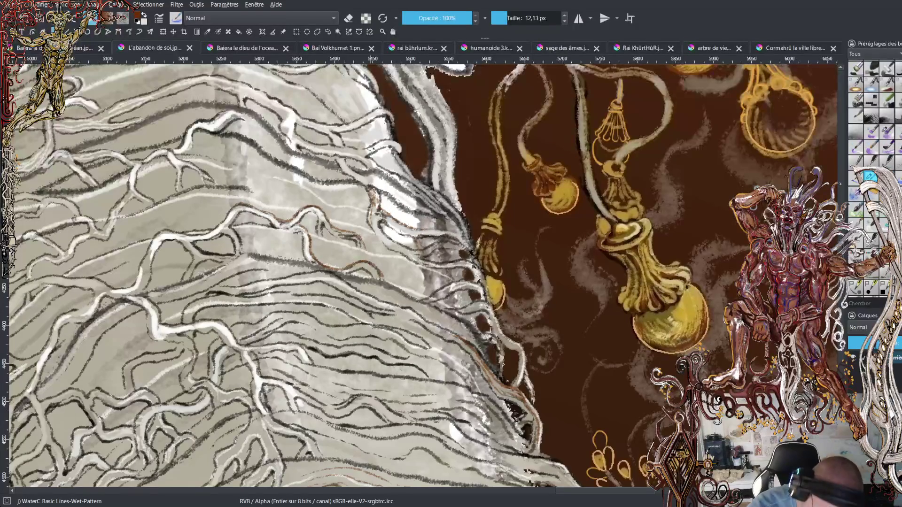
key("slash")
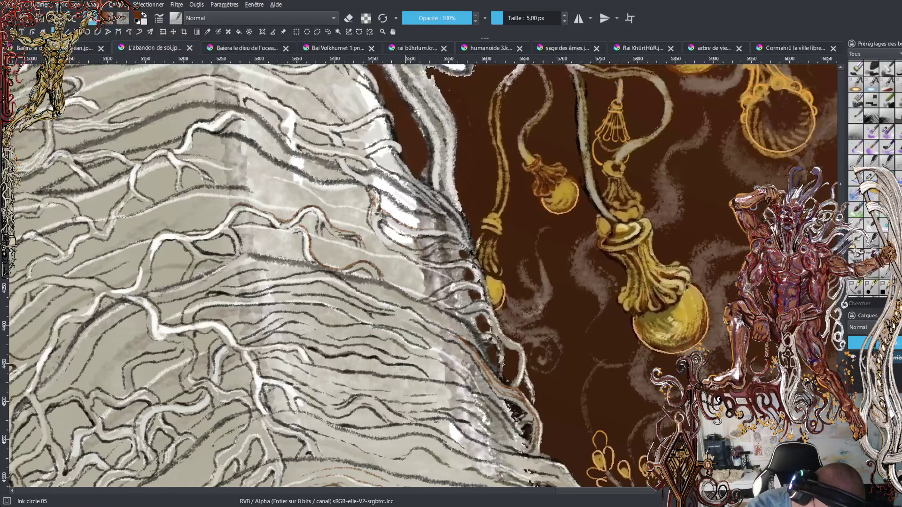
Ink thin brown veins and short accents over the central bark with the 5 px Ink circle brush.
left_click_drag(377, 224, 376, 198)
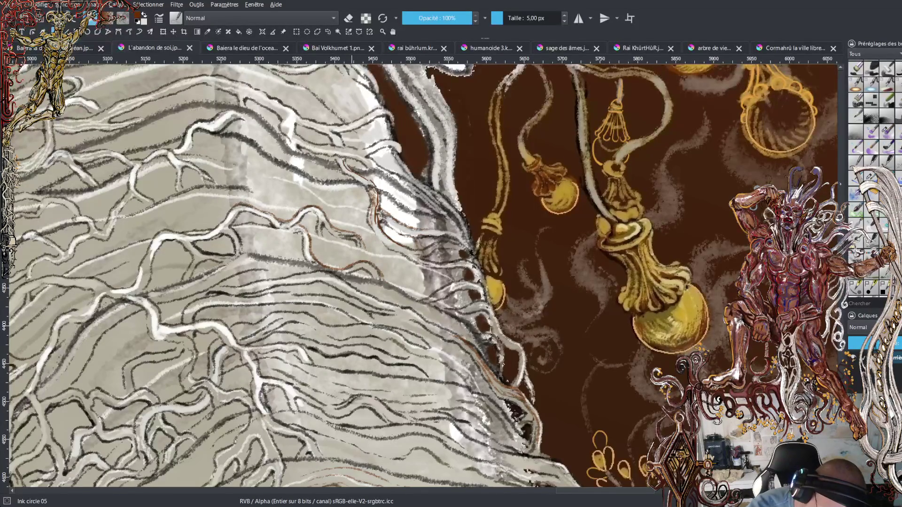
left_click_drag(339, 136, 307, 125)
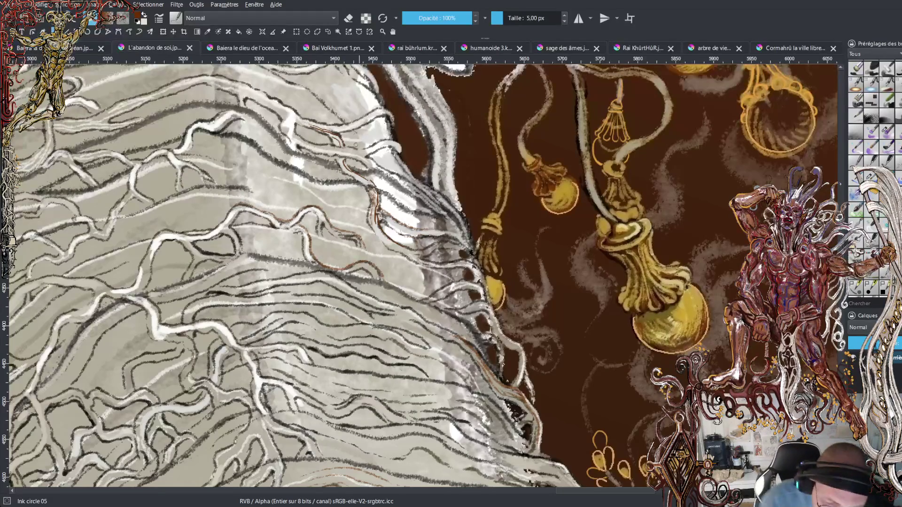
left_click_drag(348, 132, 386, 111)
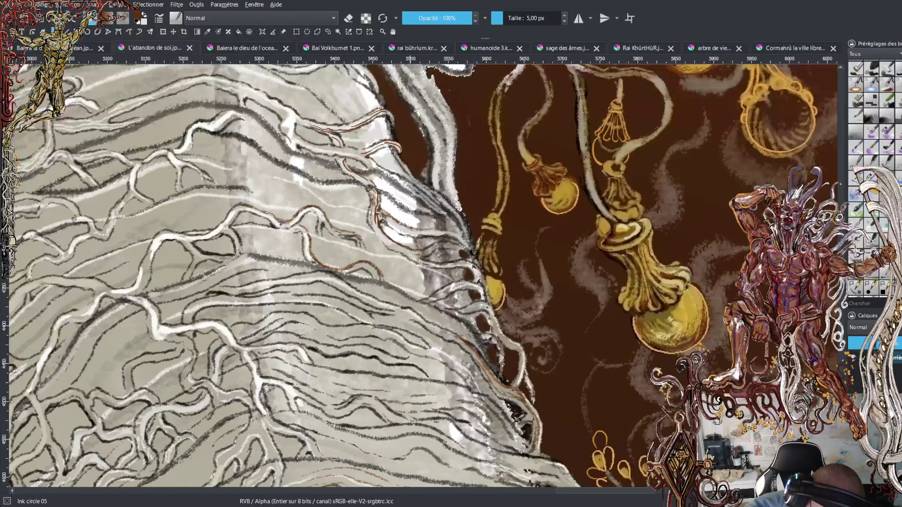
mouse_move(385, 125)
left_mouse_down()
mouse_move(380, 135)
mouse_move(418, 182)
left_mouse_up()
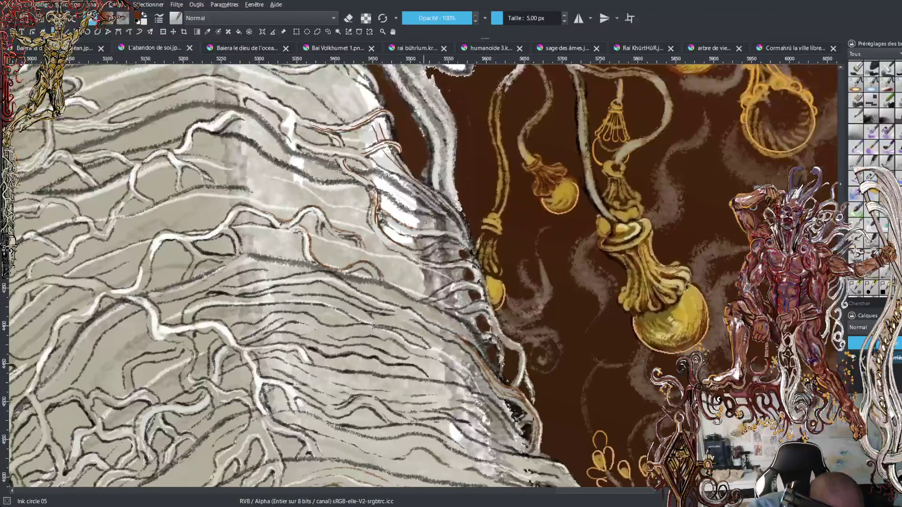
left_click_drag(426, 232, 467, 242)
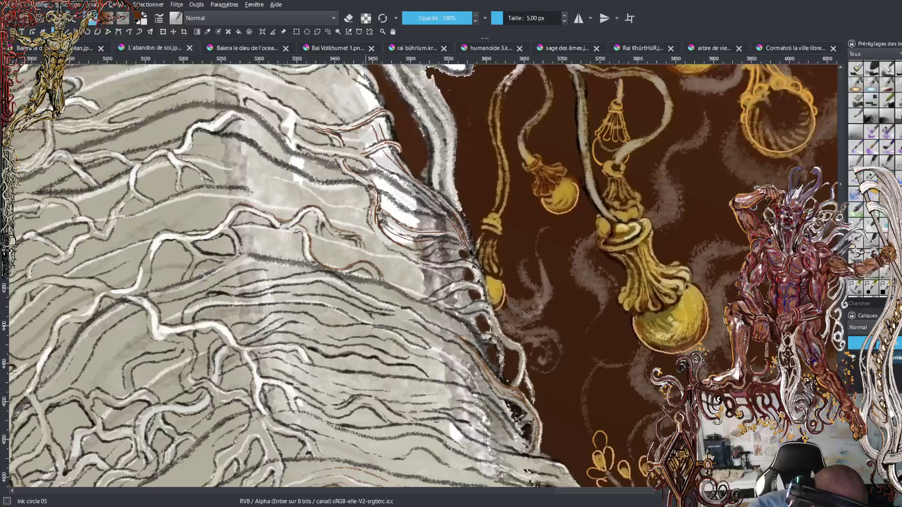
left_click_drag(355, 199, 333, 189)
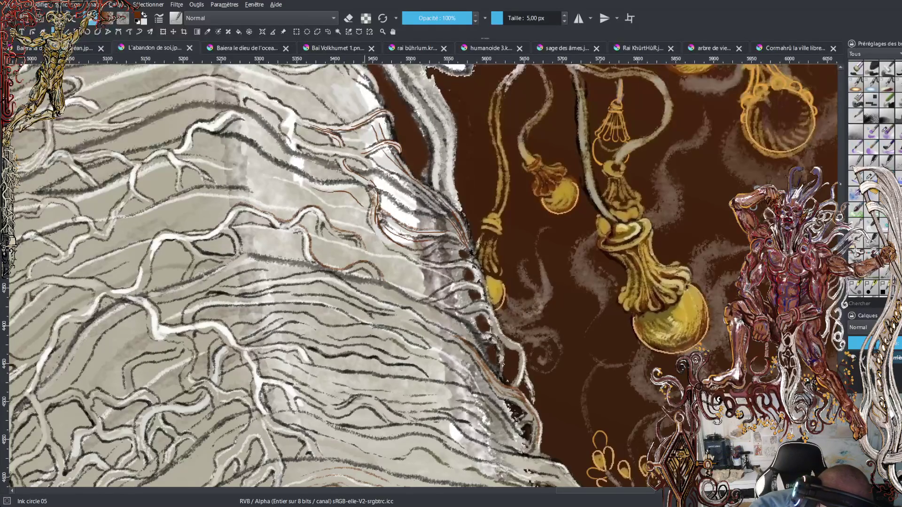
Draw brown veins running left along the bark edge and darken them with short marks.
mouse_move(269, 162)
left_mouse_down()
mouse_move(203, 134)
mouse_move(122, 151)
left_mouse_up()
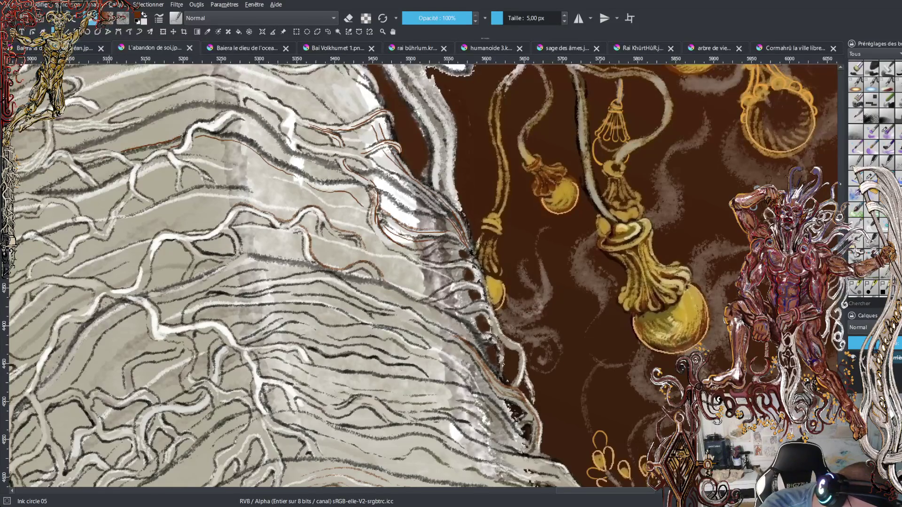
left_click_drag(73, 174, 33, 194)
left_click_drag(226, 130, 349, 182)
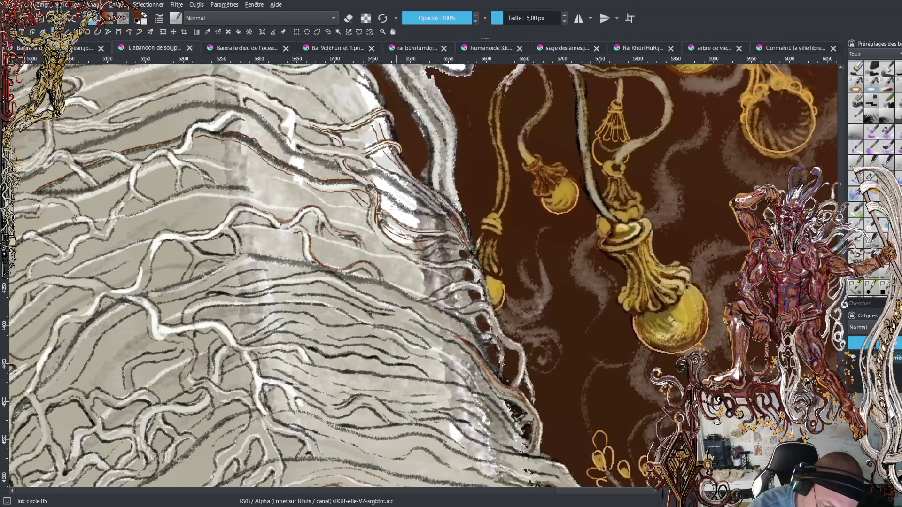
mouse_move(397, 213)
left_mouse_down()
mouse_move(411, 214)
mouse_move(365, 172)
left_mouse_up()
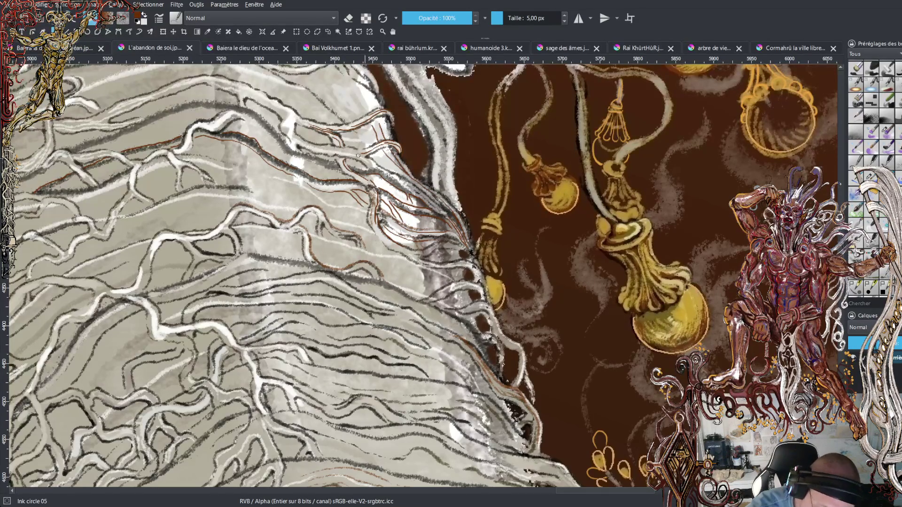
mouse_move(331, 168)
left_mouse_down()
mouse_move(279, 146)
mouse_move(252, 117)
mouse_move(259, 142)
left_mouse_up()
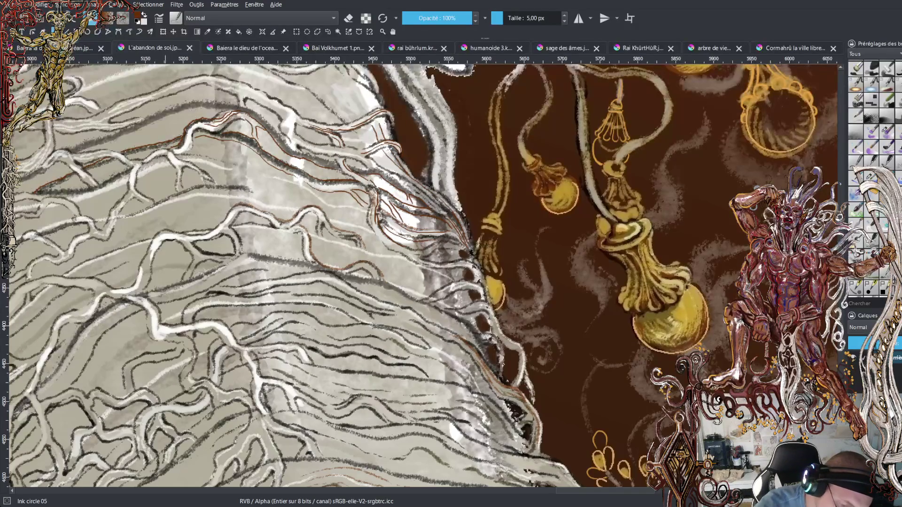
Add three branching brown veins on the upper contour and two thin light highlights.
mouse_move(178, 152)
left_mouse_down()
mouse_move(189, 133)
mouse_move(214, 134)
mouse_move(195, 137)
left_mouse_up()
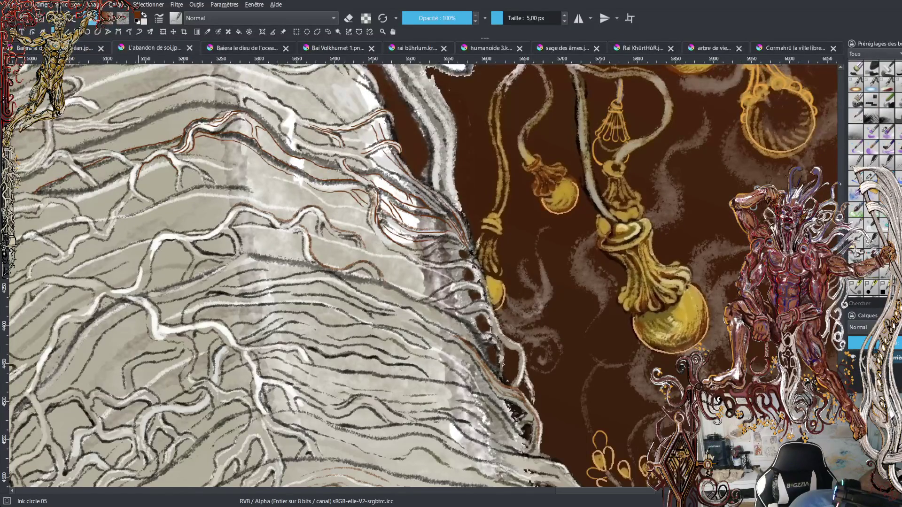
left_click_drag(183, 187, 182, 167)
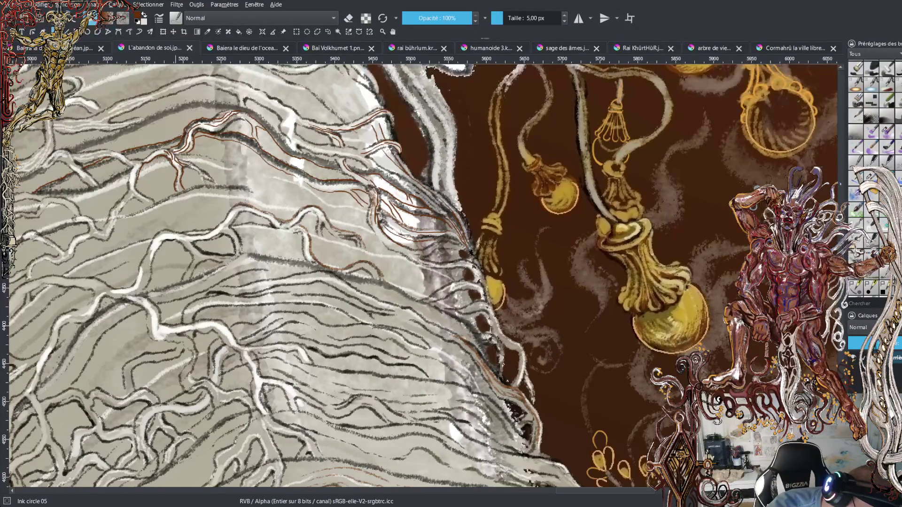
left_click_drag(200, 176, 206, 187)
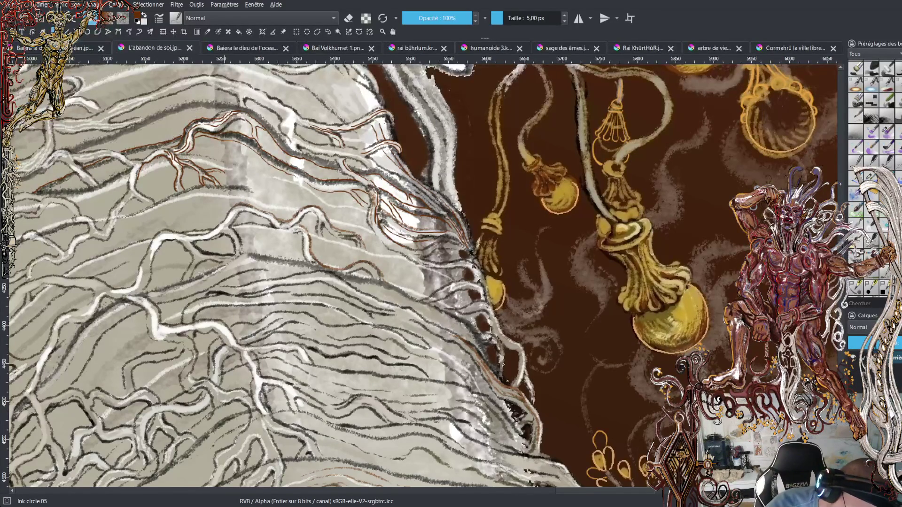
left_click_drag(226, 201, 223, 214)
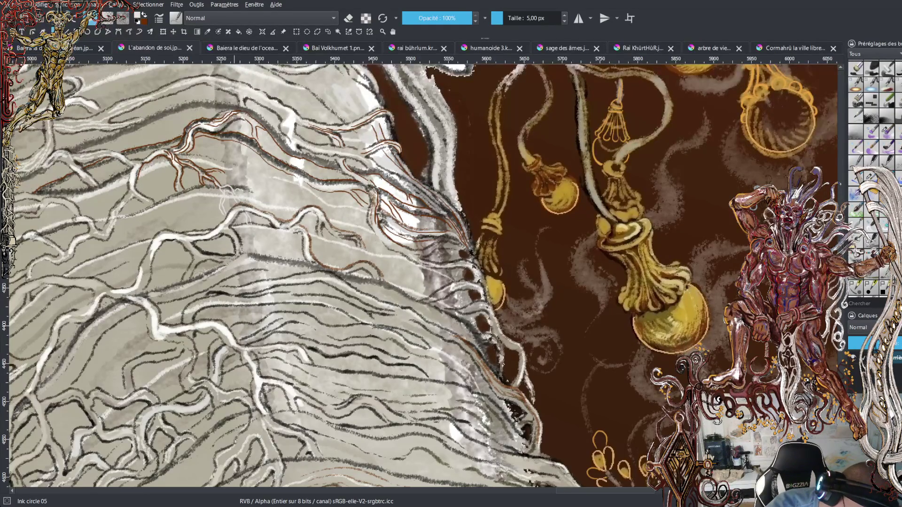
left_click_drag(250, 192, 230, 187)
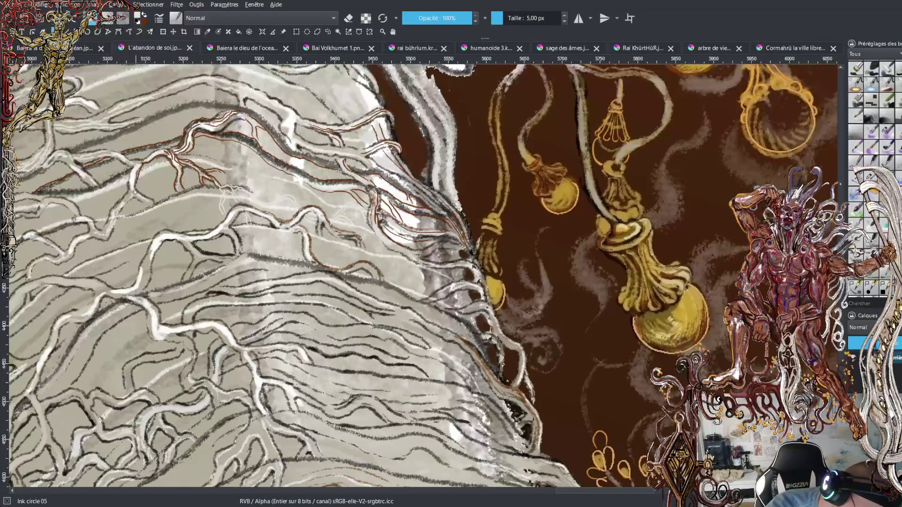
key("minus")
key("minus")
key("minus")
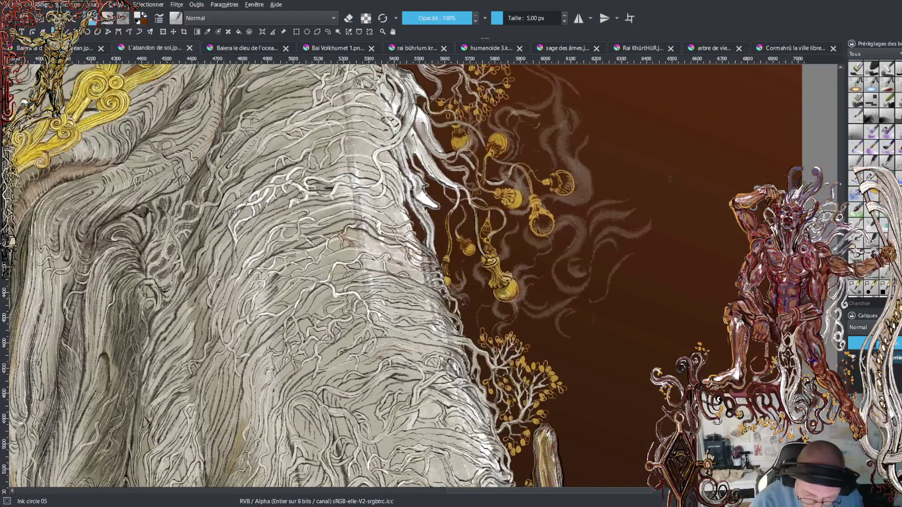
Pick the background's dark brown as the paint colour and set brush opacity to 74%.
key("plus")
key("plus")
left_click(487, 158, "ctrl")
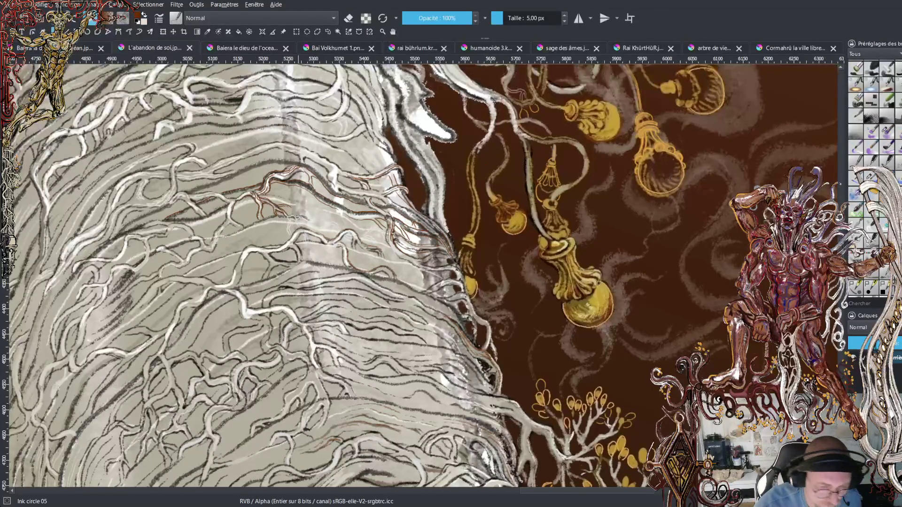
left_click(143, 16)
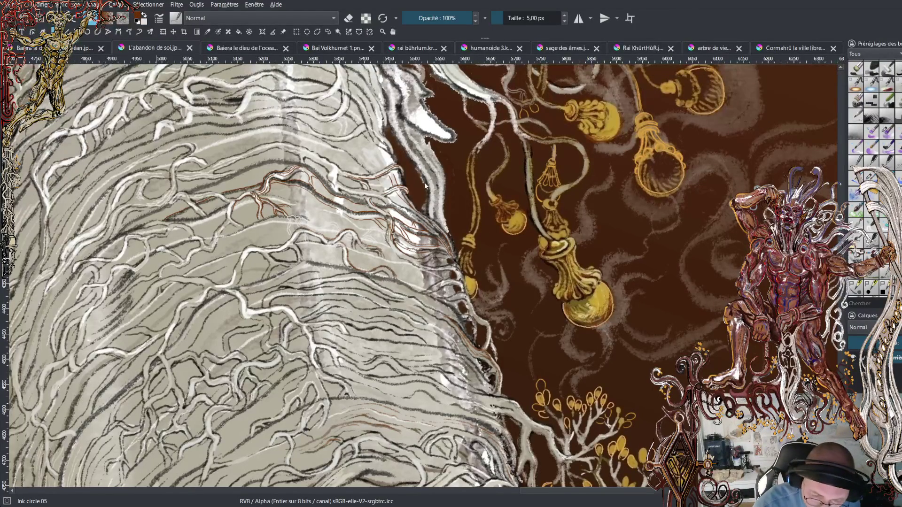
left_click(539, 354)
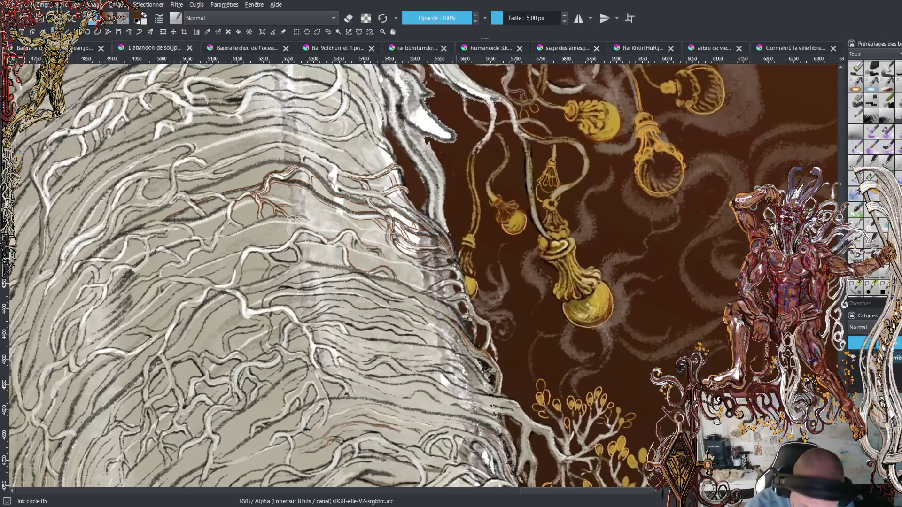
left_click(454, 18)
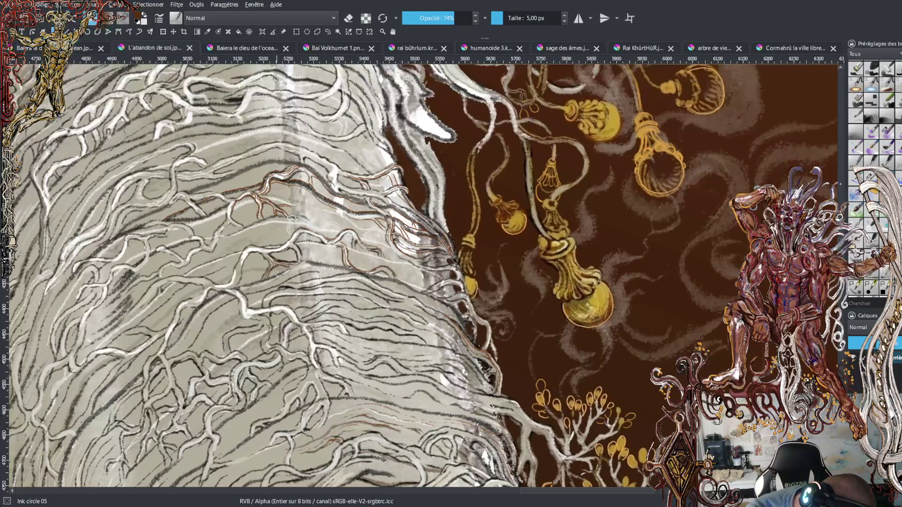
Restore full opacity and add several small dark brown ink marks through the hair strands.
key("o")
key("o")
key("o")
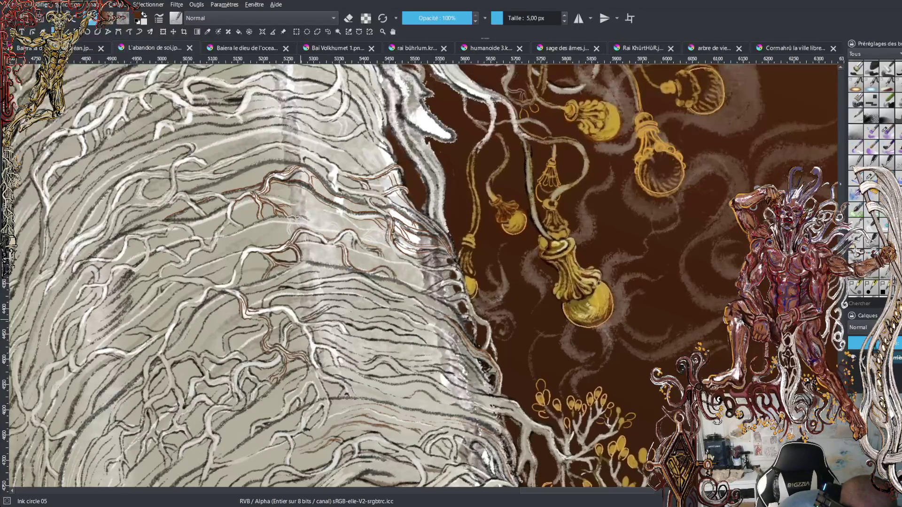
left_click_drag(312, 309, 322, 304)
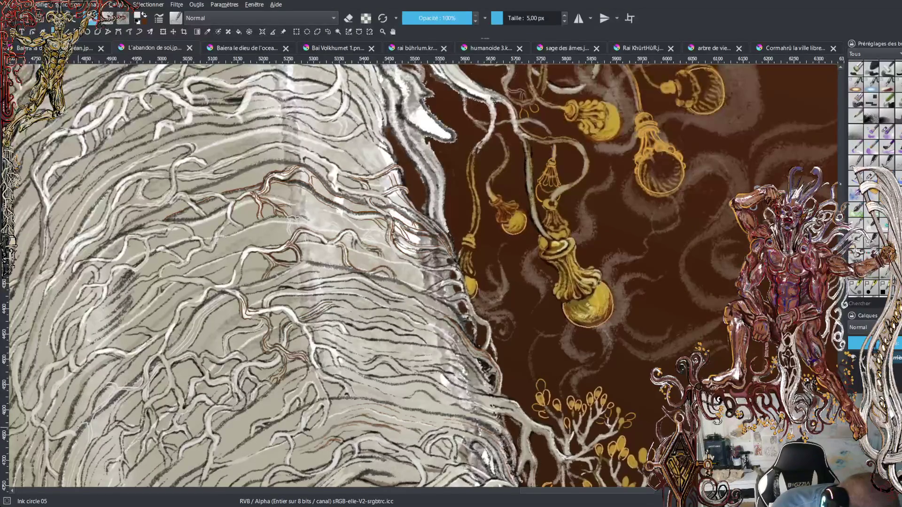
key("x")
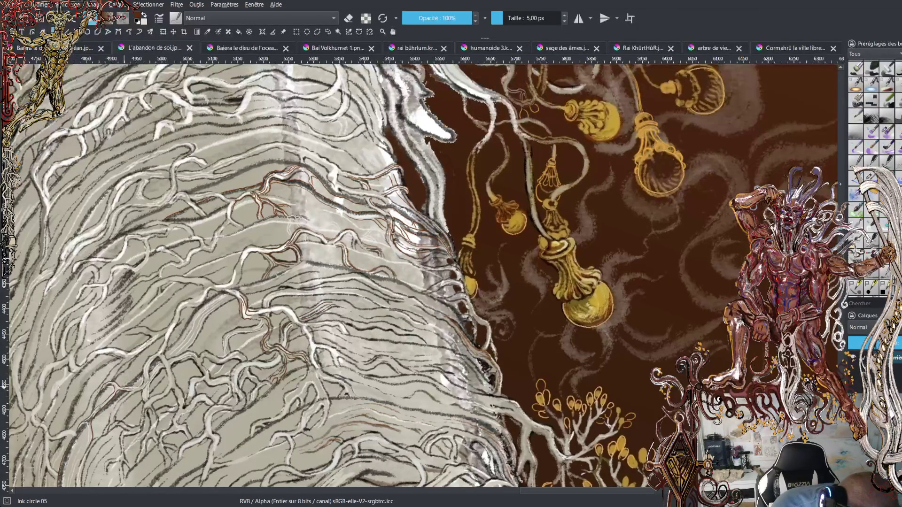
left_click_drag(177, 337, 170, 346)
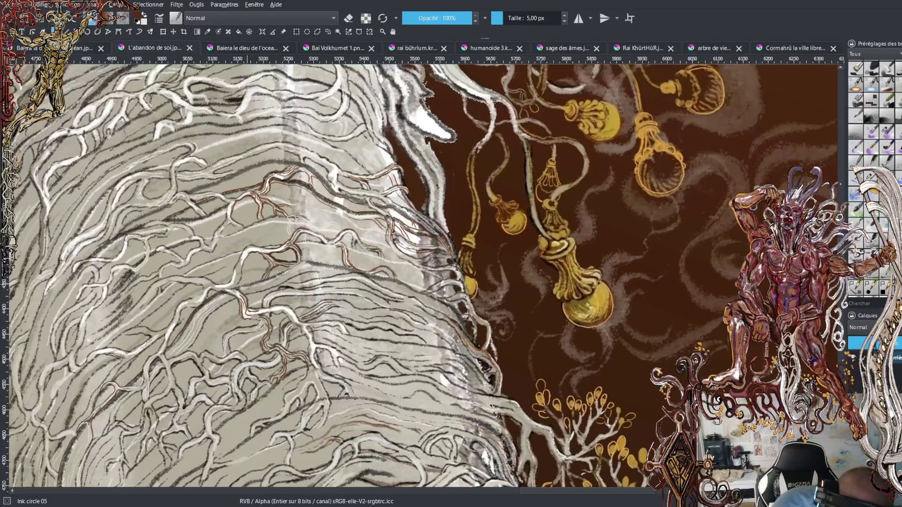
mouse_move(257, 281)
left_mouse_down()
mouse_move(244, 285)
mouse_move(300, 263)
left_mouse_up()
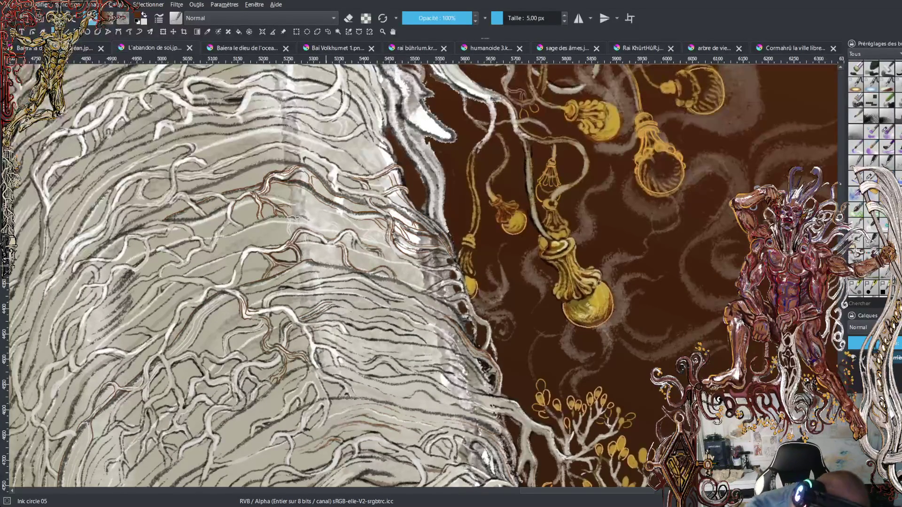
left_click_drag(337, 268, 328, 271)
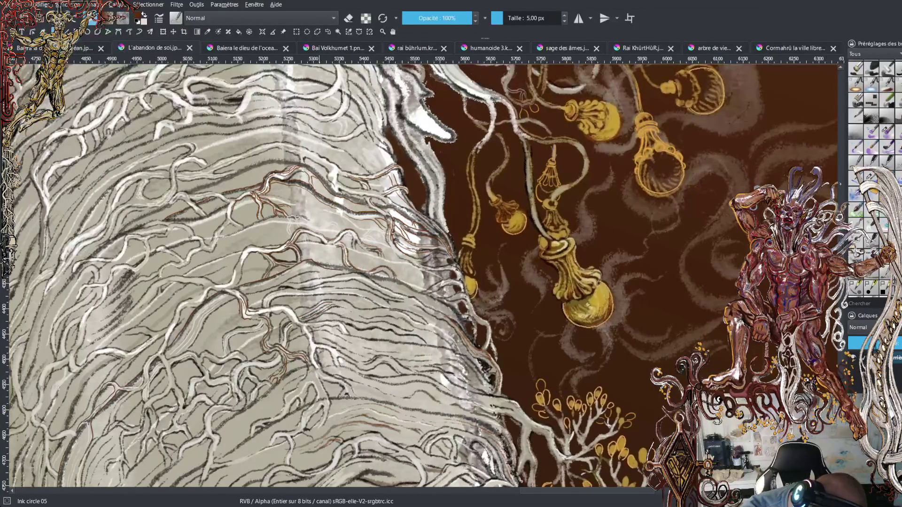
left_click_drag(410, 283, 400, 290)
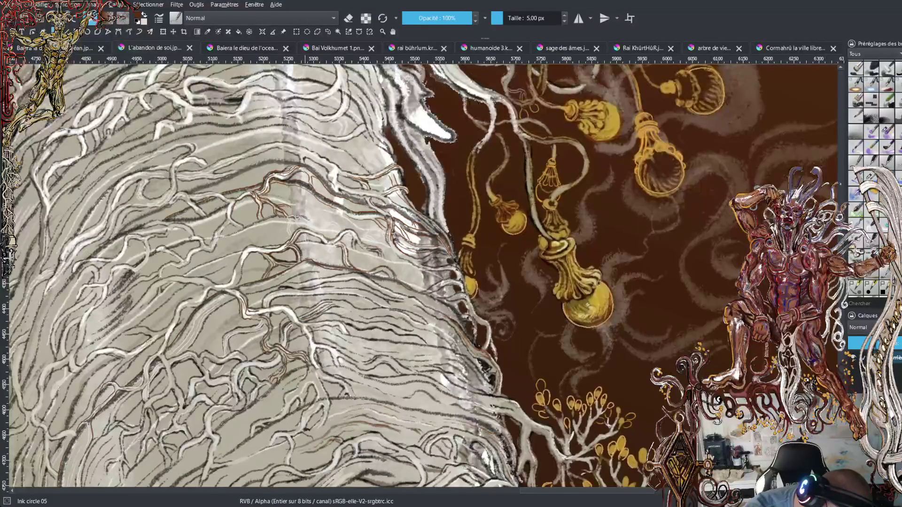
left_click_drag(368, 273, 411, 286)
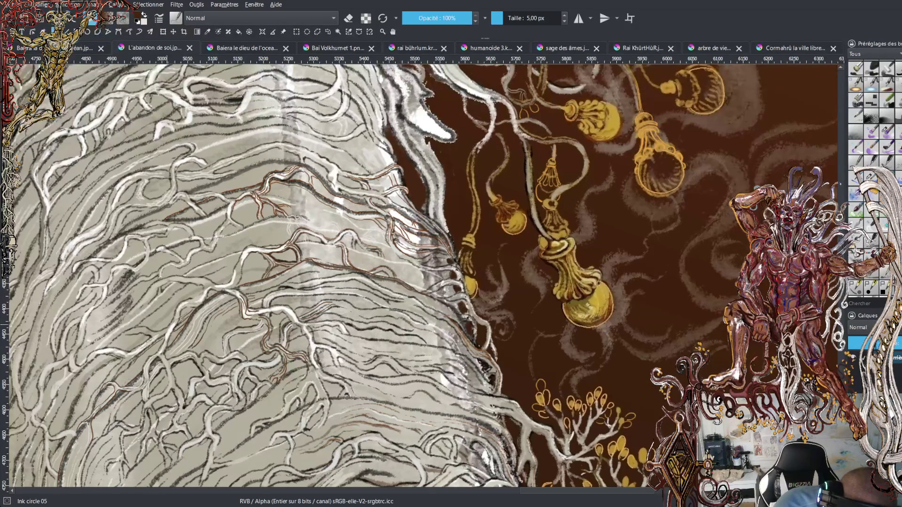
Add two short white highlights to the hair, followed by a brown accent stroke.
key("x")
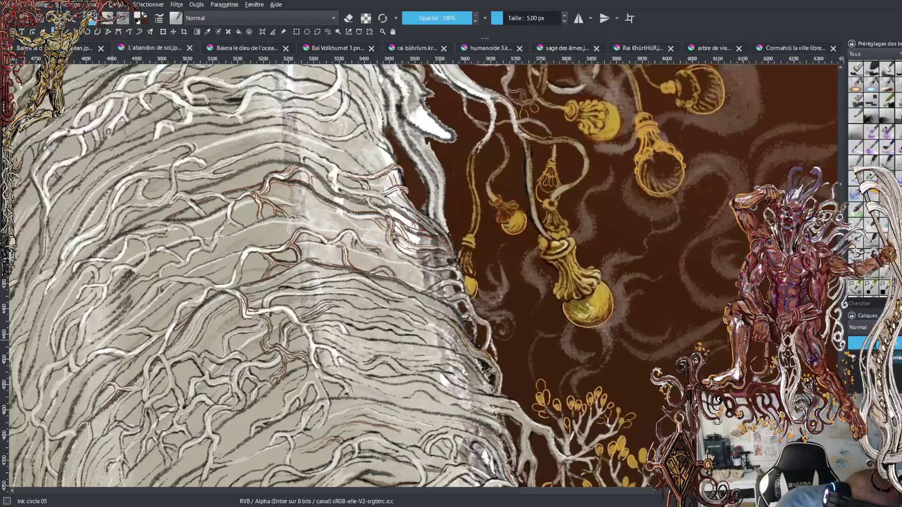
left_click_drag(110, 342, 151, 331)
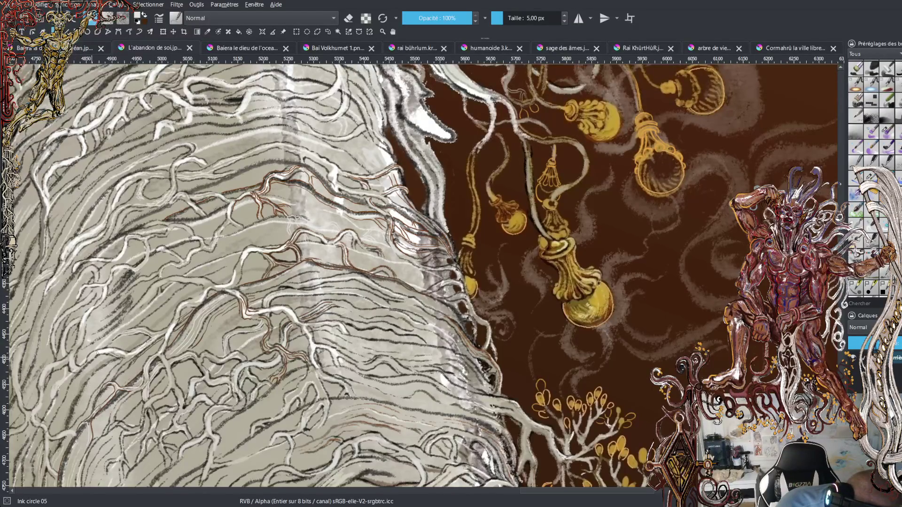
left_click_drag(79, 368, 89, 358)
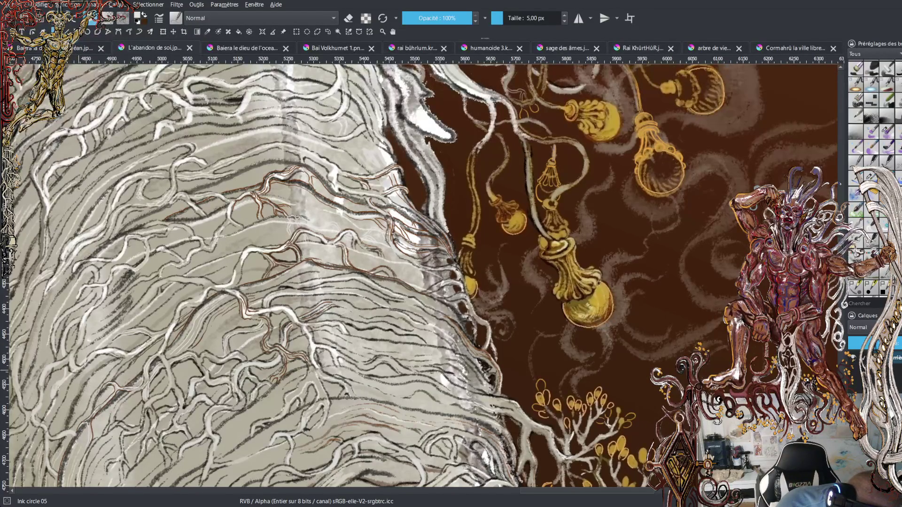
key("x")
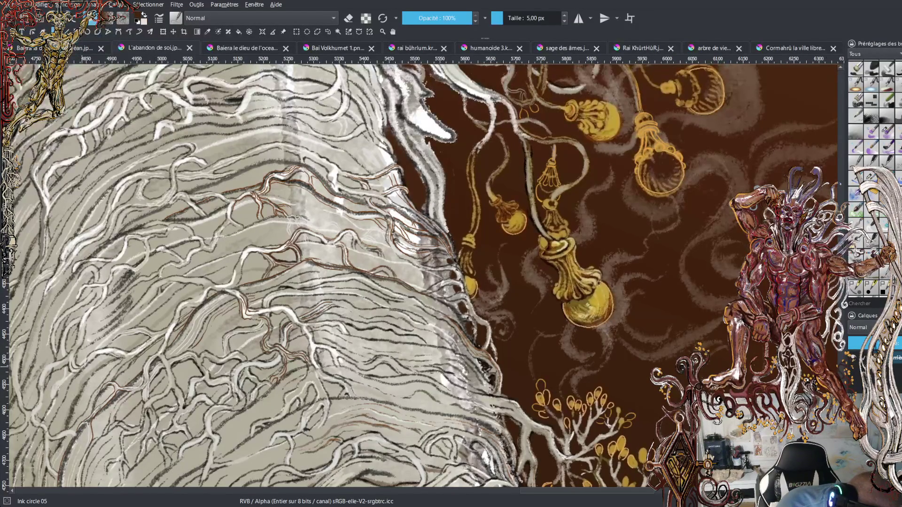
mouse_move(75, 363)
left_mouse_down()
mouse_move(93, 307)
mouse_move(82, 316)
mouse_move(99, 293)
left_mouse_up()
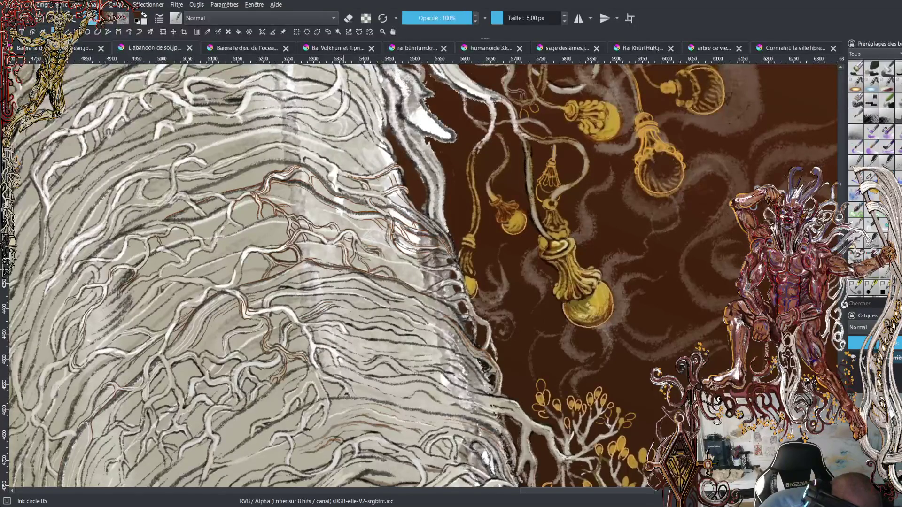
Pick a light colour and paint thin highlights along the hair edge.
key("d")
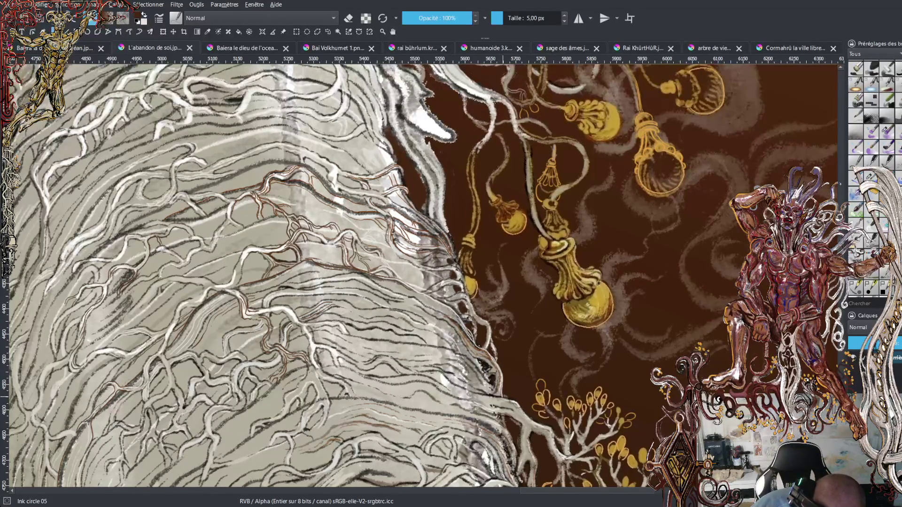
left_click(498, 362, "ctrl")
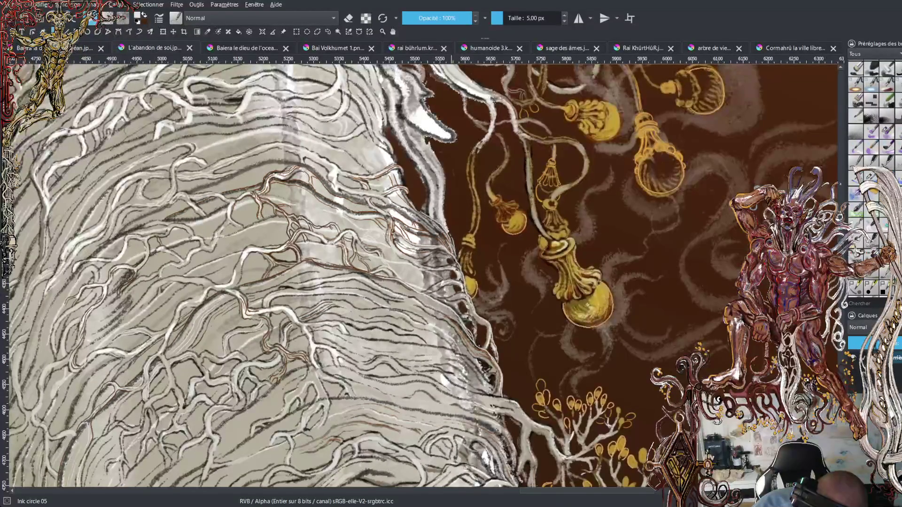
left_click_drag(451, 238, 432, 147)
left_click_drag(424, 209, 425, 184)
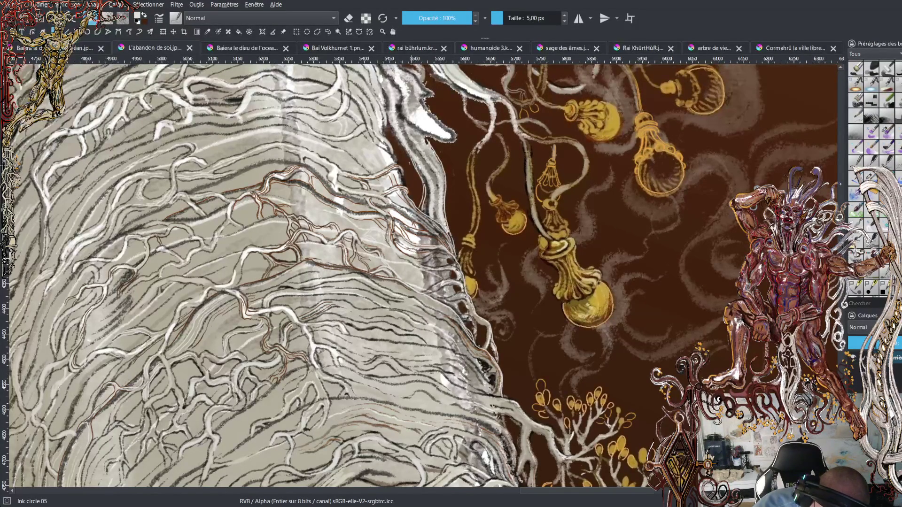
left_click_drag(400, 150, 388, 118)
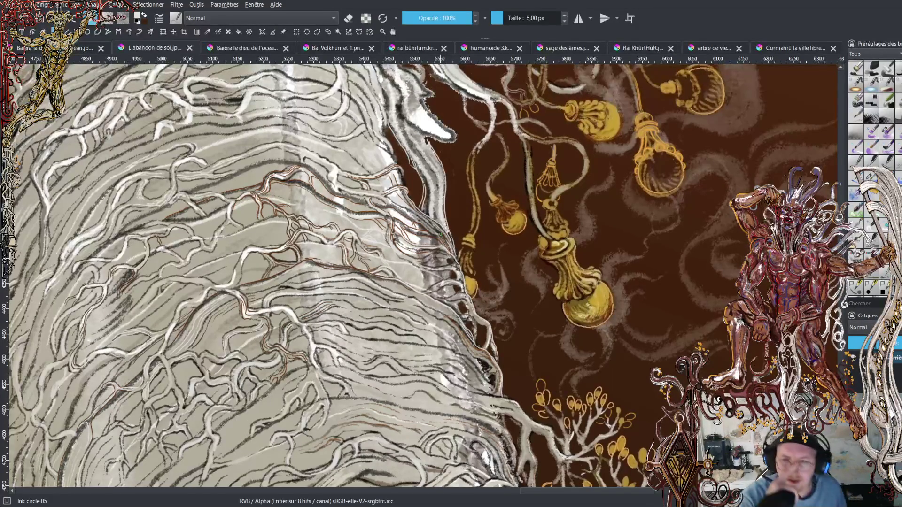
scroll(441, 233, "down", 3)
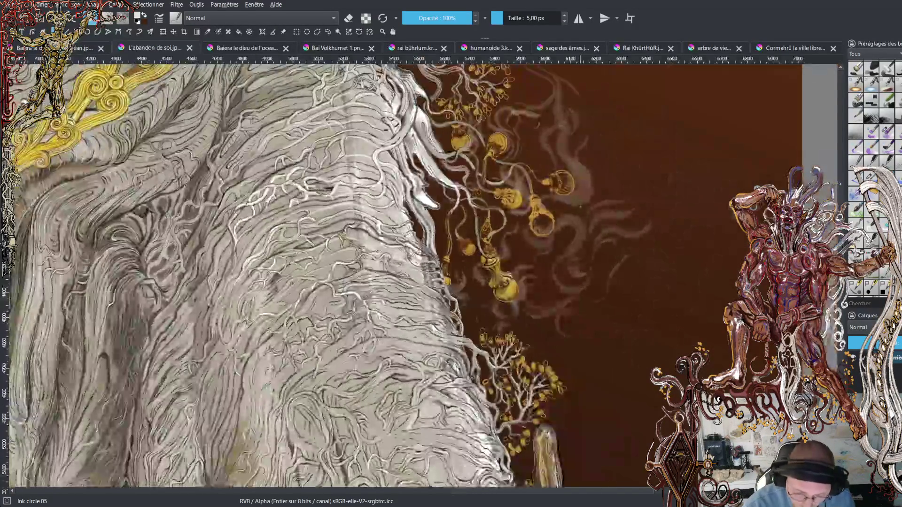
scroll(440, 234, "down", 2)
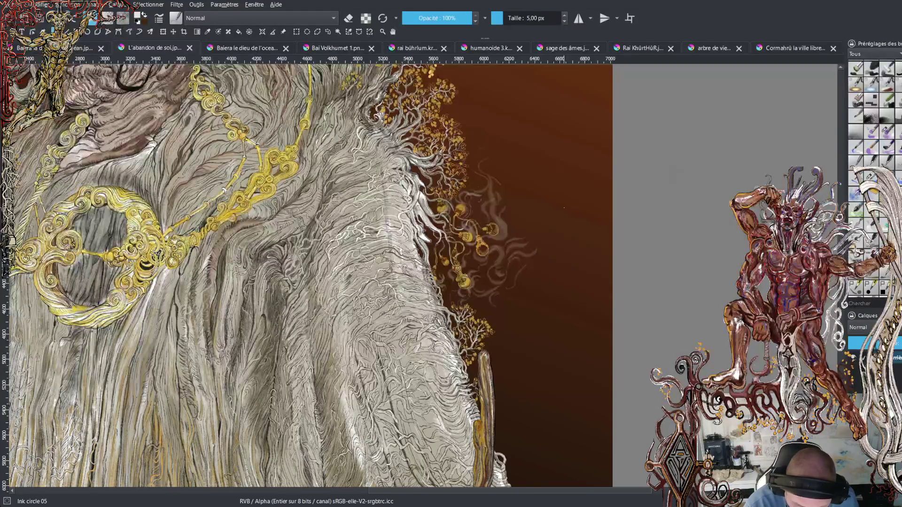
key("plus")
key("plus")
key("plus")
key("plus")
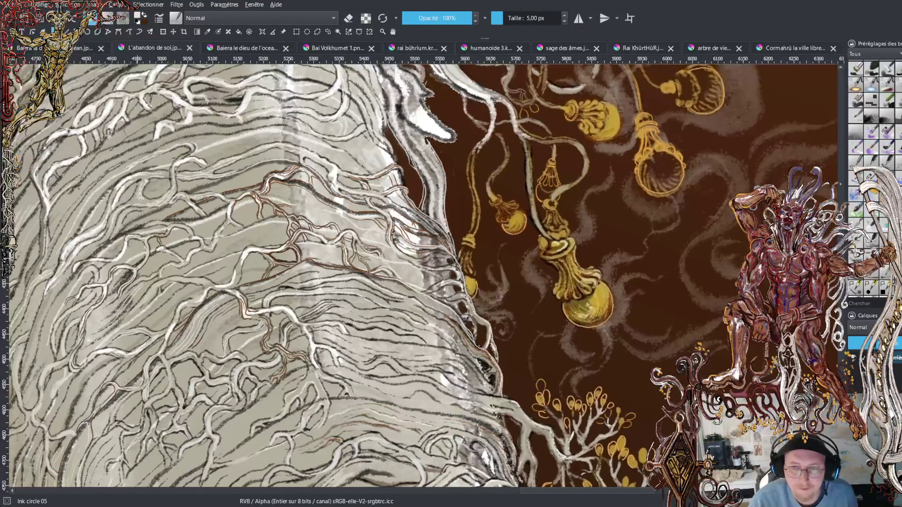
Zoom out to survey the face and whole figure, then zoom in on the gold necklace.
key("minus")
key("minus")
key("minus")
key("minus")
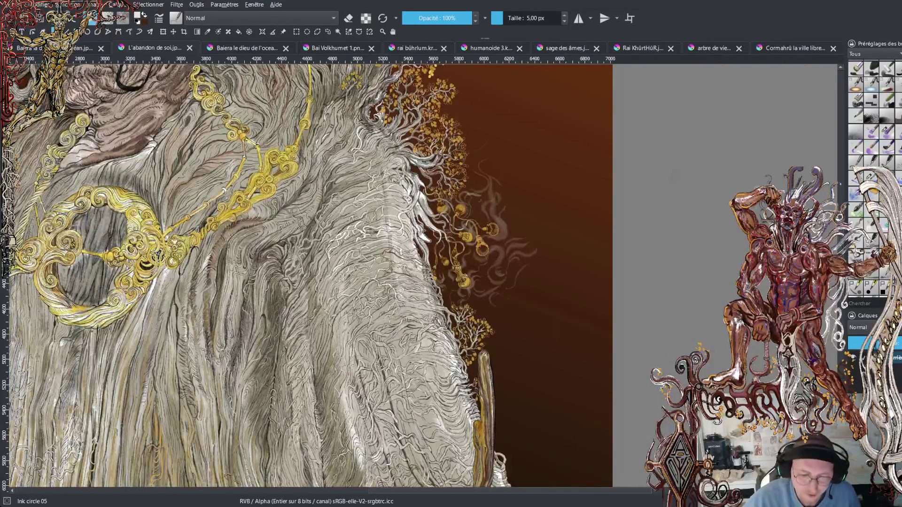
left_click_drag(329, 235, 572, 411)
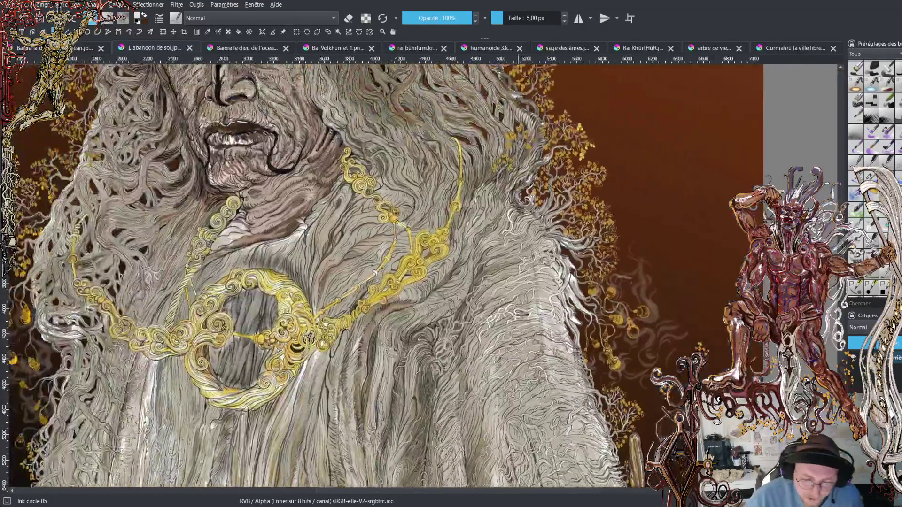
key("minus")
key("minus")
key("minus")
key("minus")
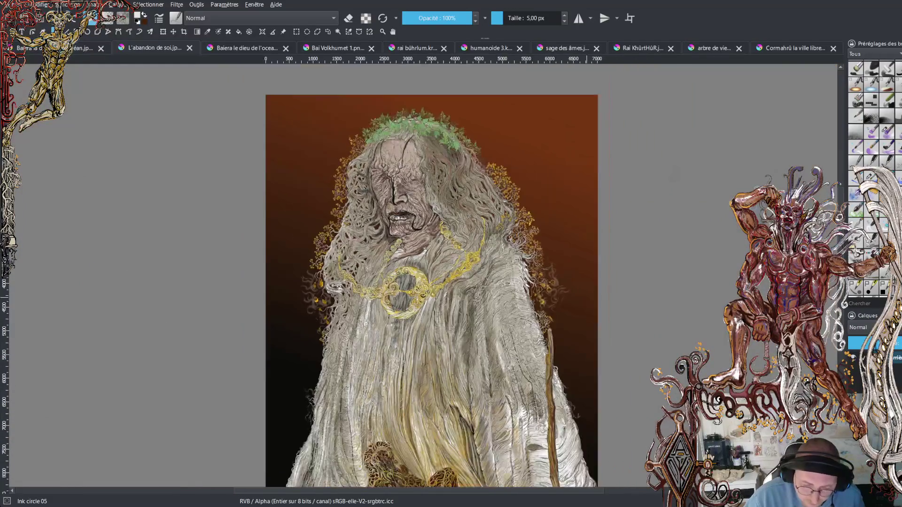
key("minus")
left_click_drag(502, 240, 487, 226)
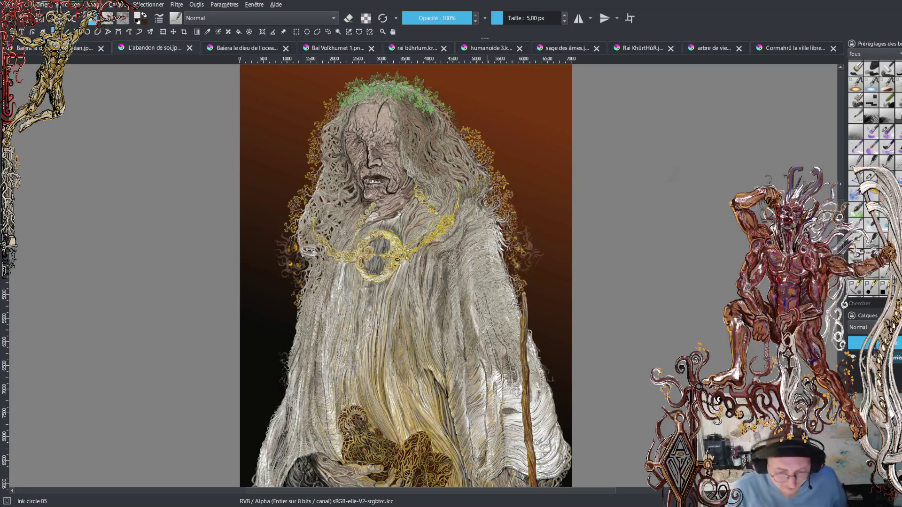
scroll(406, 276, "down", 2)
scroll(406, 272, "down", 1)
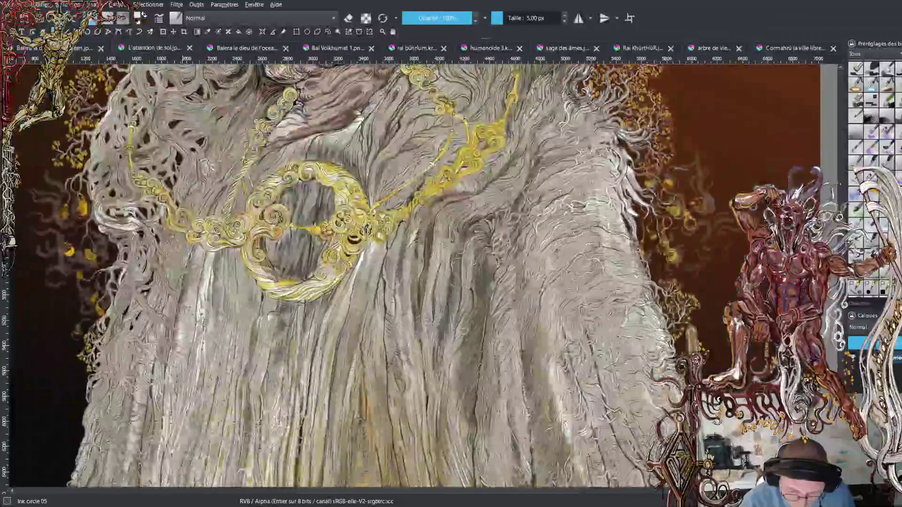
scroll(415, 155, "up", 8)
left_click_drag(516, 492, 571, 492)
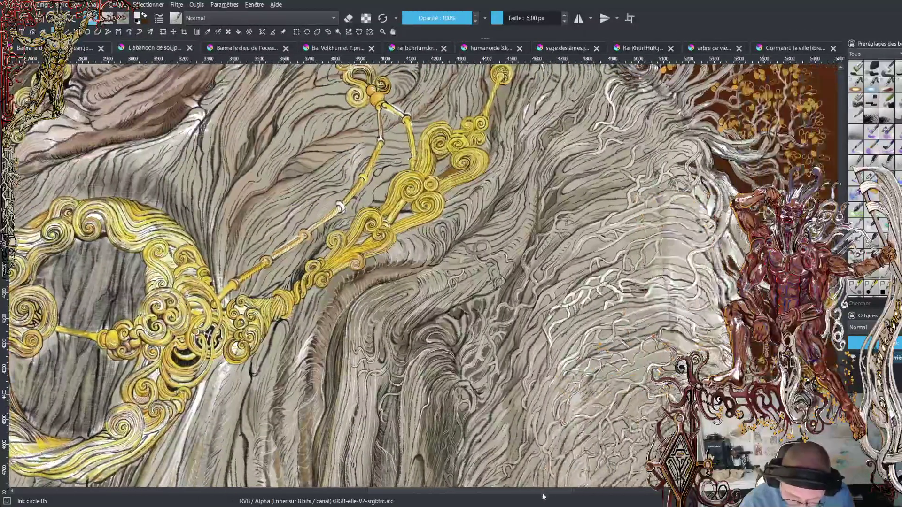
Zoom in on the bark right of the necklace and add two short white vein strokes.
scroll(423, 313, "up", 1)
scroll(424, 314, "up", 1)
scroll(423, 314, "up", 2)
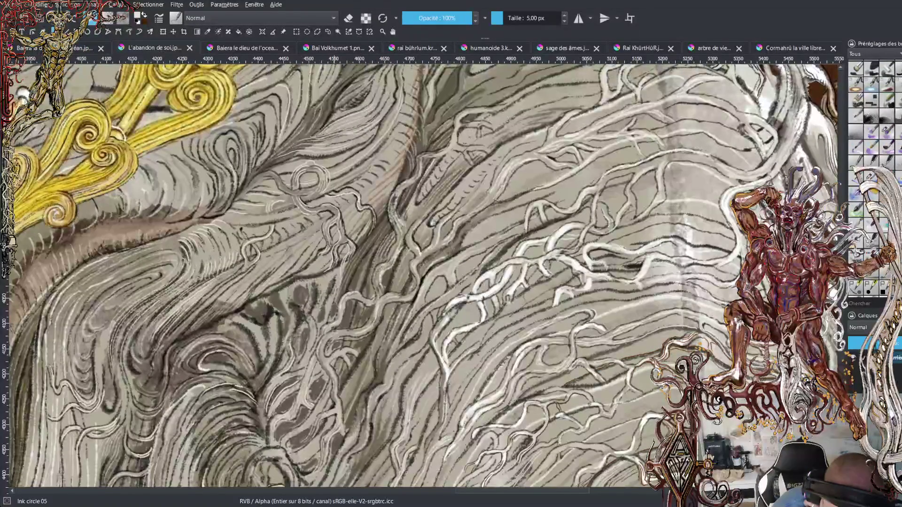
mouse_move(353, 111)
left_mouse_down()
mouse_move(373, 101)
mouse_move(343, 112)
mouse_move(379, 76)
left_mouse_up()
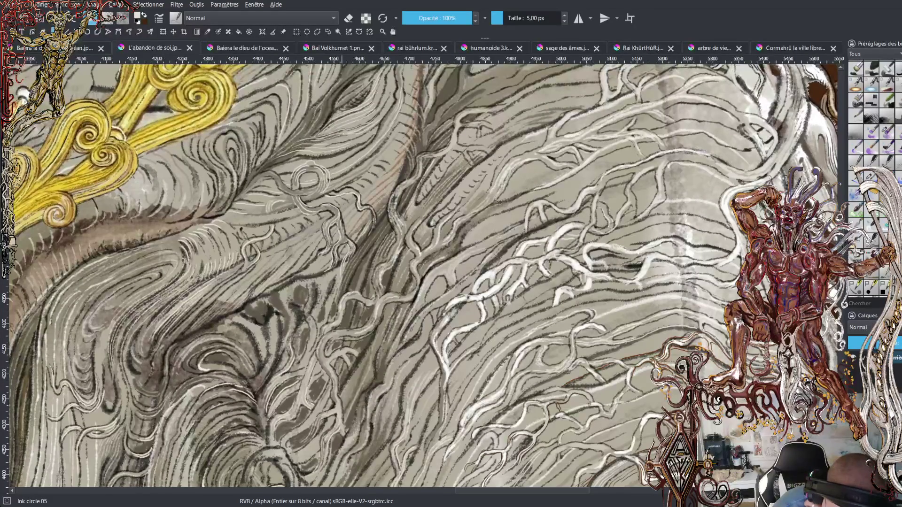
mouse_move(336, 114)
left_mouse_down()
mouse_move(326, 122)
mouse_move(353, 105)
left_mouse_up()
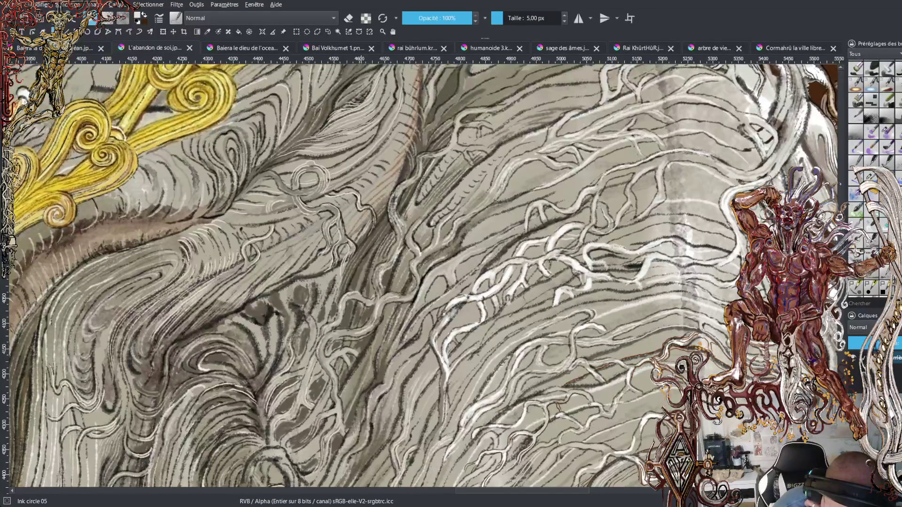